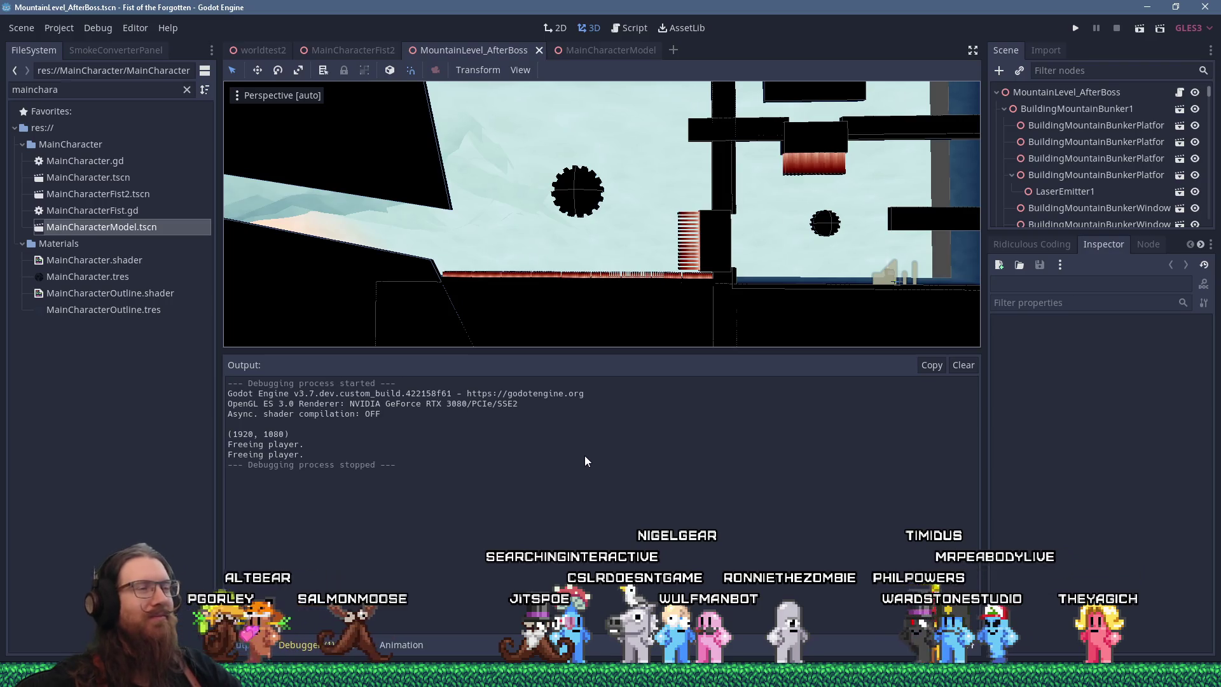
Drag the Output panel splitter down so the 3D level viewport is taller.
mouse_move(728, 351)
mouse_down()
mouse_move(741, 450)
mouse_move(753, 424)
mouse_up()
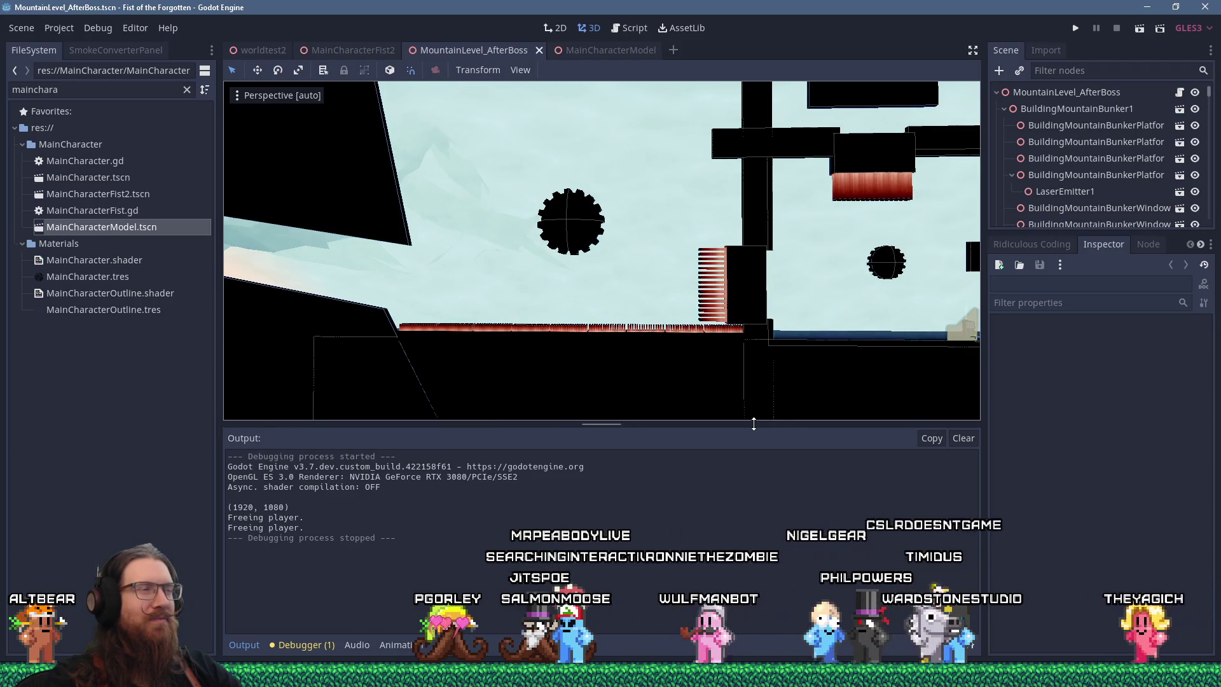
drag(753, 424, 761, 412)
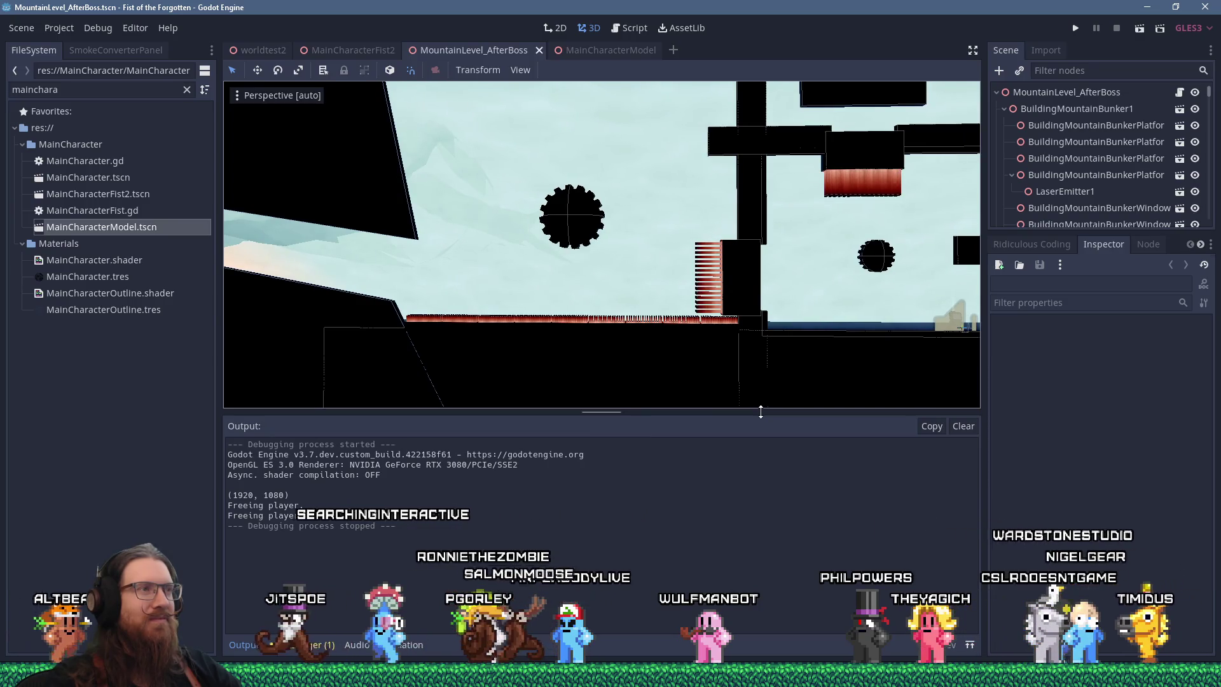
scroll(613, 337, down, 5)
Zoom out and orbit the camera to an angled overview of the mountain level.
mouse_move(614, 337)
mouse_down()
mouse_move(464, 260)
mouse_move(574, 304)
mouse_move(484, 250)
mouse_move(689, 270)
mouse_move(630, 304)
mouse_move(704, 285)
mouse_move(742, 325)
mouse_move(689, 379)
mouse_move(666, 338)
mouse_move(686, 318)
mouse_move(688, 265)
mouse_move(670, 309)
mouse_move(659, 299)
mouse_move(658, 379)
mouse_up()
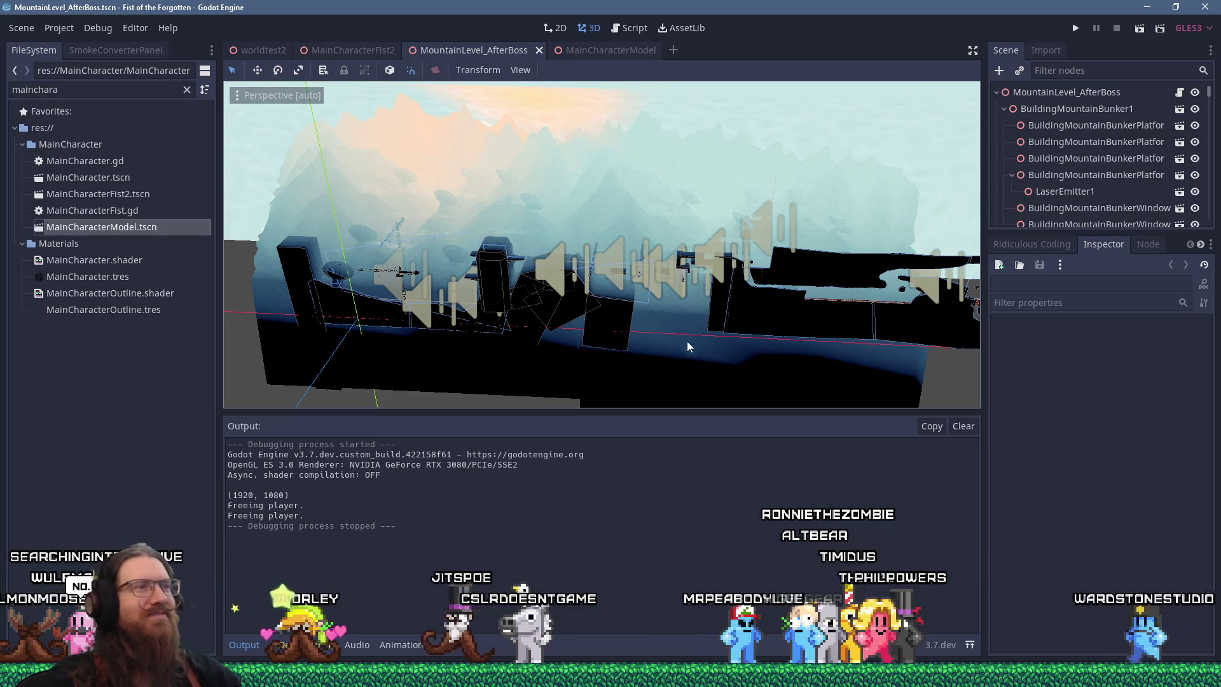
scroll(686, 341, up, 10)
scroll(643, 252, up, 6)
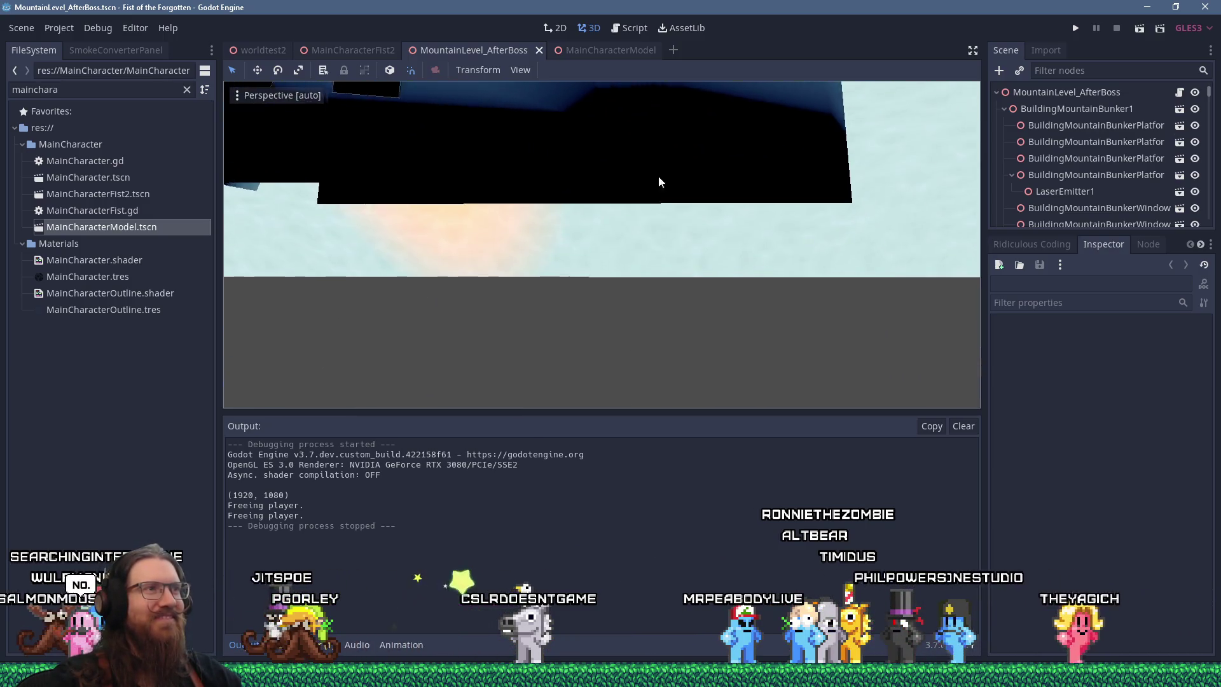
scroll(621, 316, up, 2)
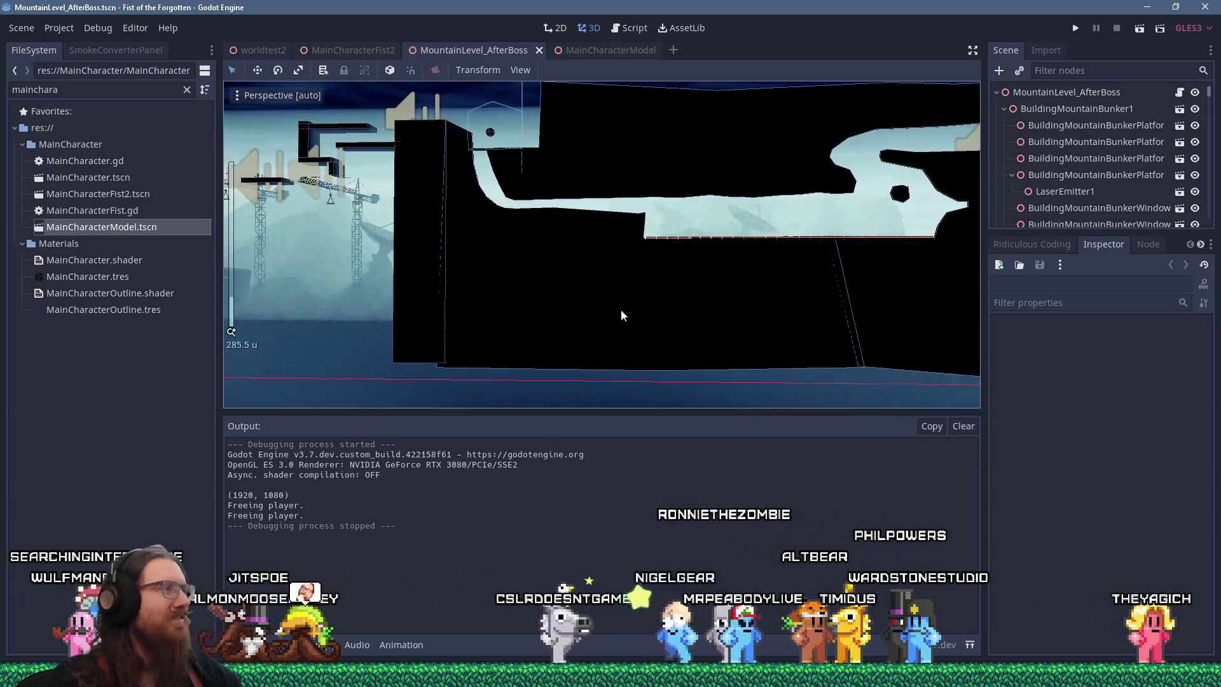
scroll(620, 315, down, 2)
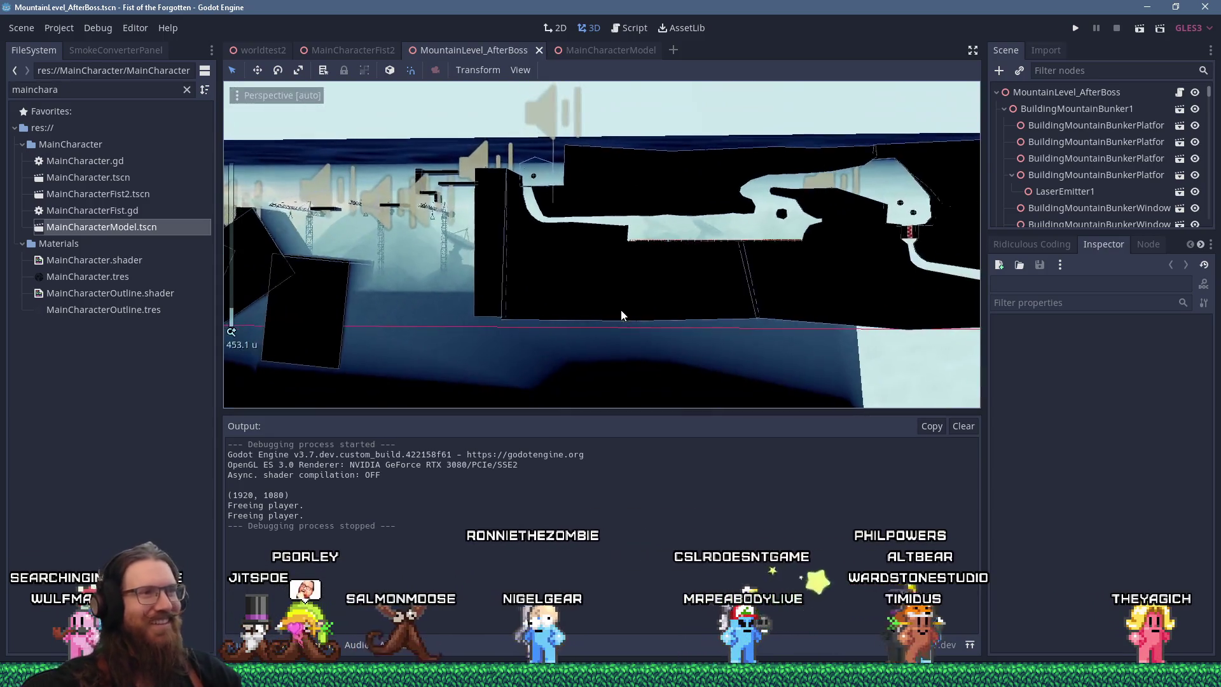
mouse_move(620, 315)
mouse_down()
mouse_move(609, 293)
mouse_move(709, 303)
mouse_move(663, 273)
mouse_move(734, 315)
mouse_up()
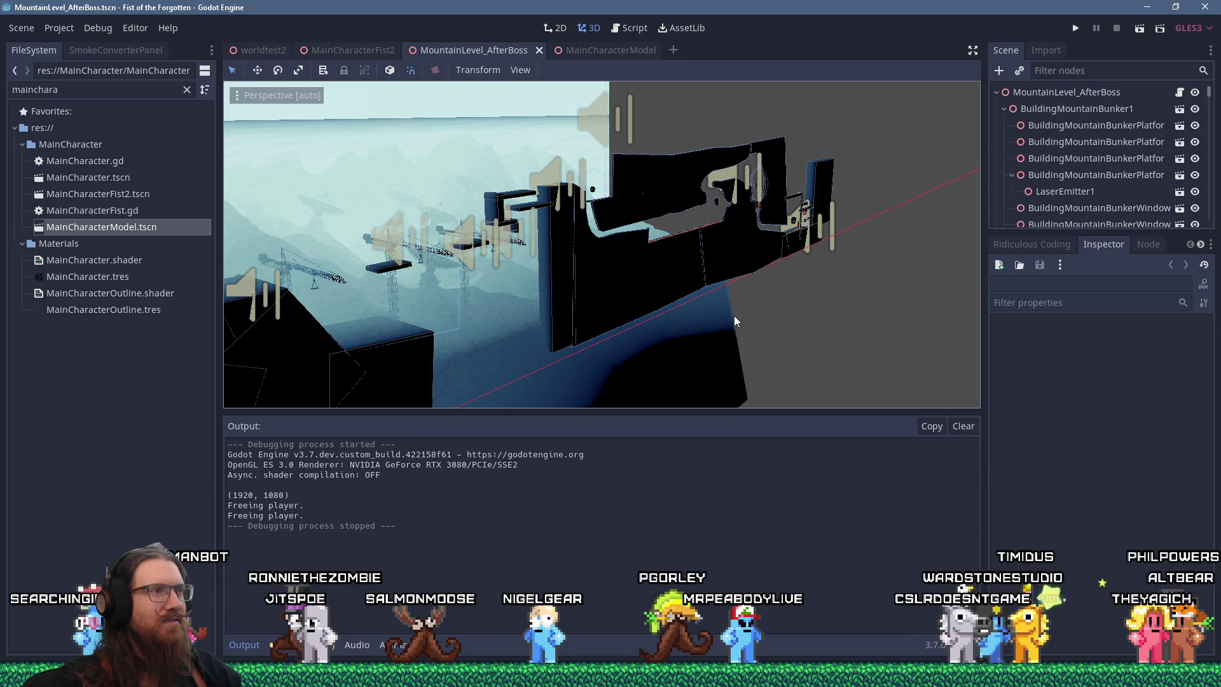
drag(734, 316, 568, 313)
scroll(748, 303, down, 2)
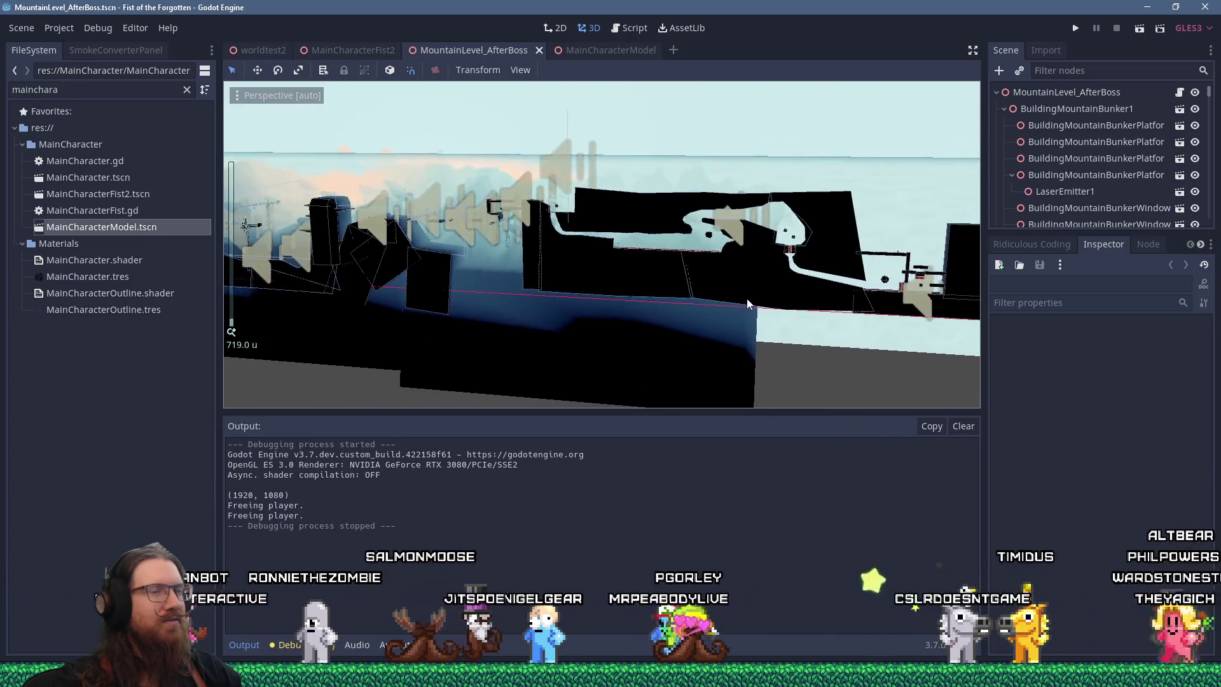
drag(748, 304, 617, 304)
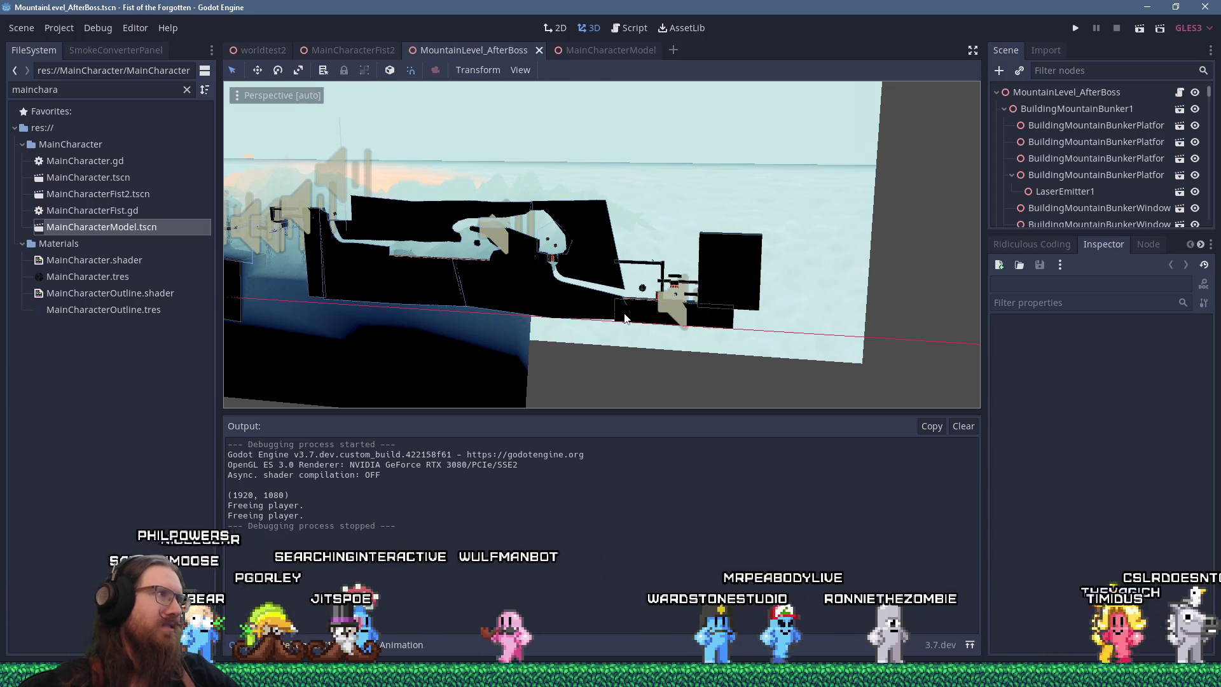
click(59, 27)
click(59, 47)
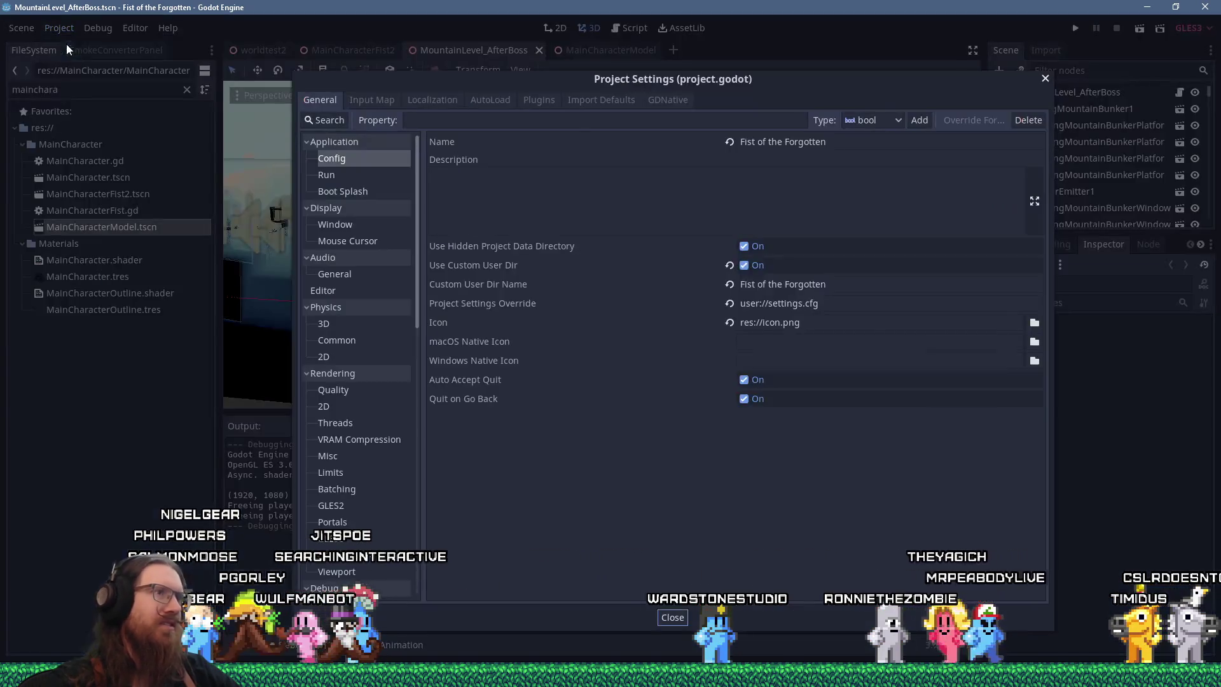
click(320, 120)
text(physics)
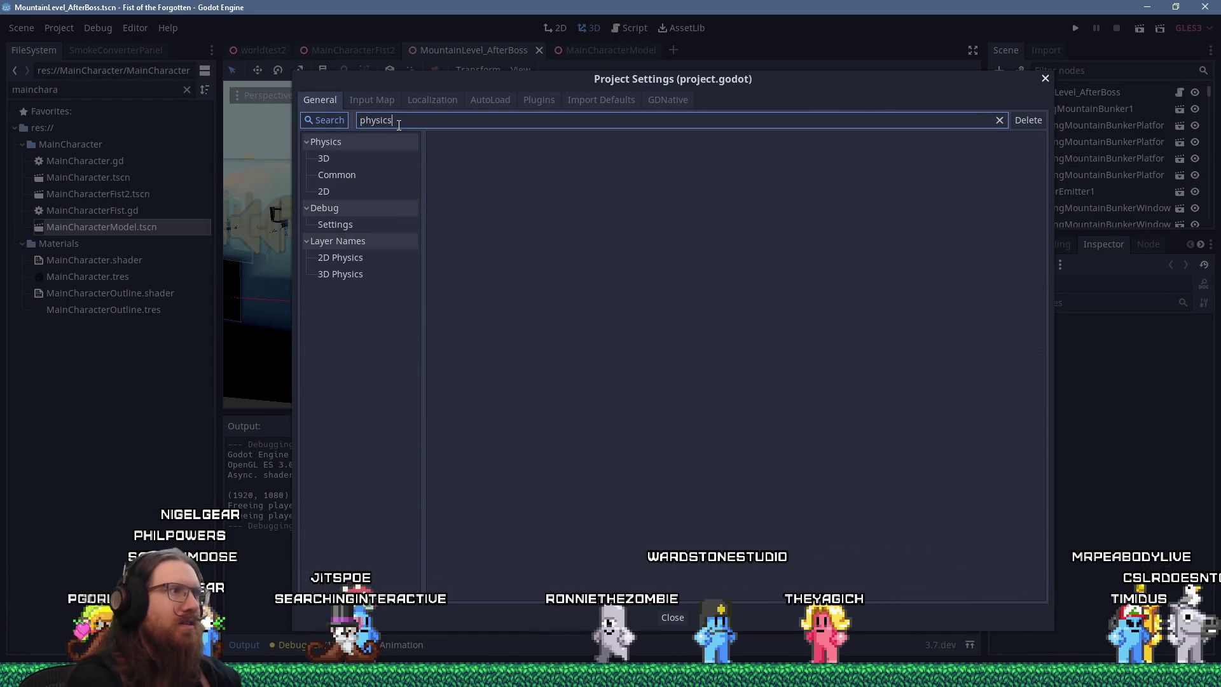
click(329, 162)
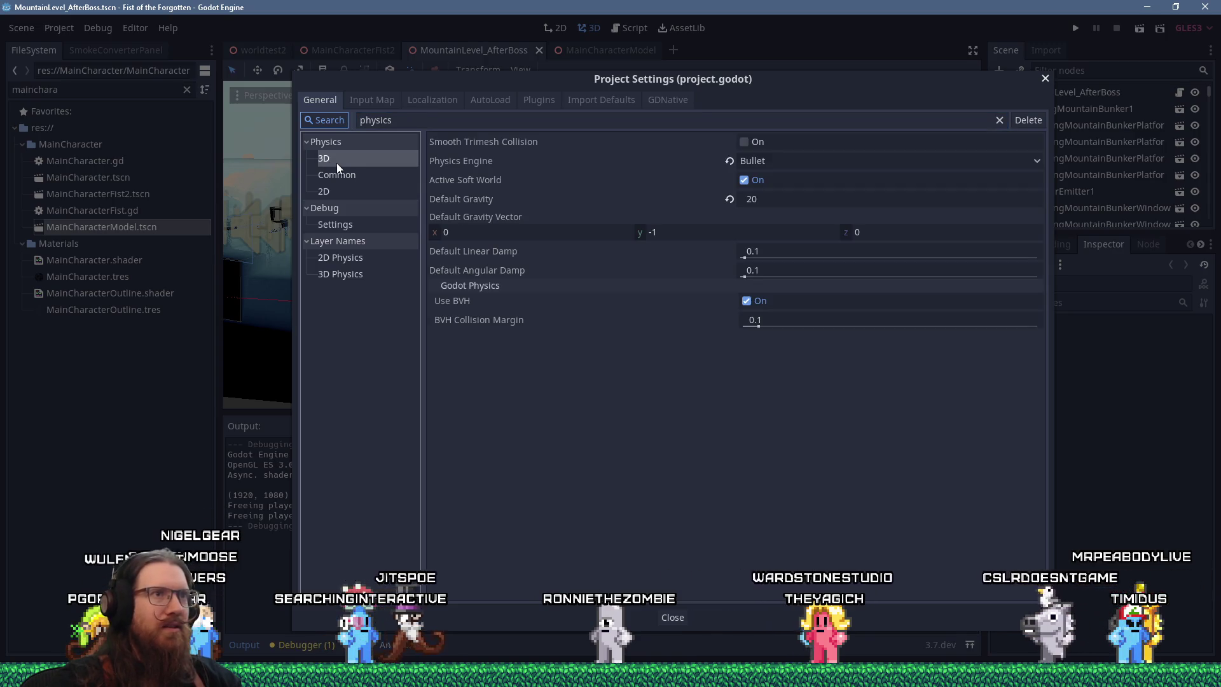
click(1045, 78)
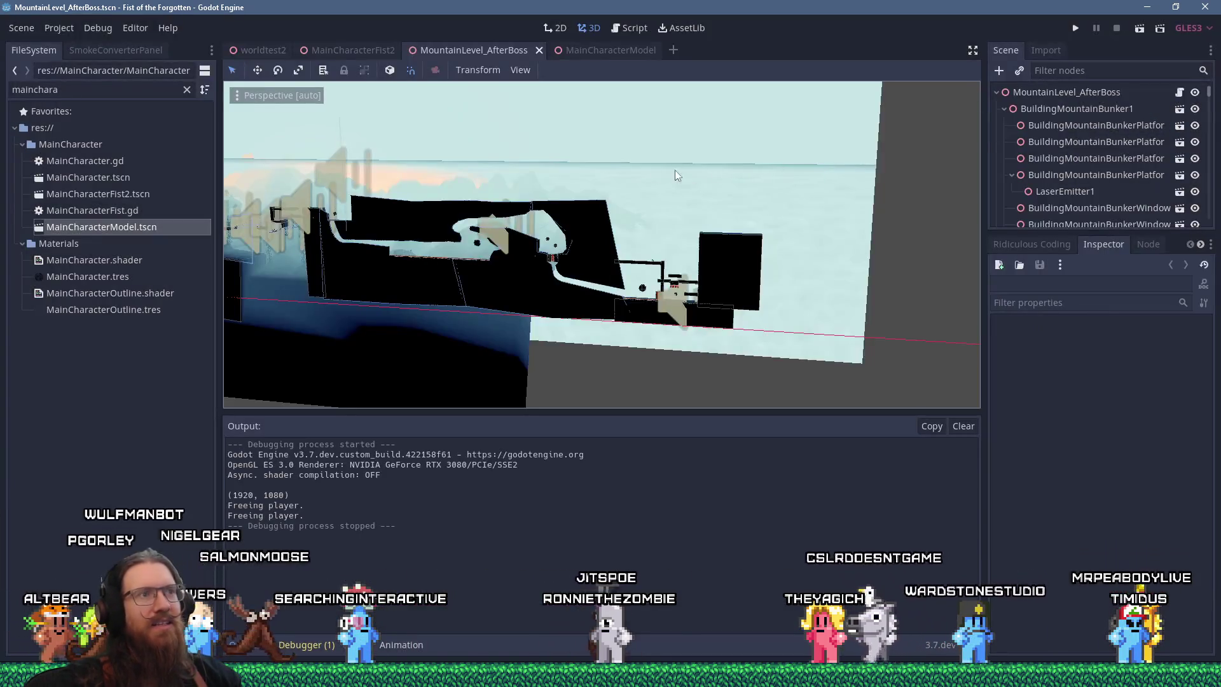
Orbit around and zoom in on the winding pale corridor section of the level.
mouse_move(485, 202)
mouse_down()
mouse_move(527, 150)
mouse_move(426, 176)
mouse_move(568, 164)
mouse_move(734, 242)
mouse_up()
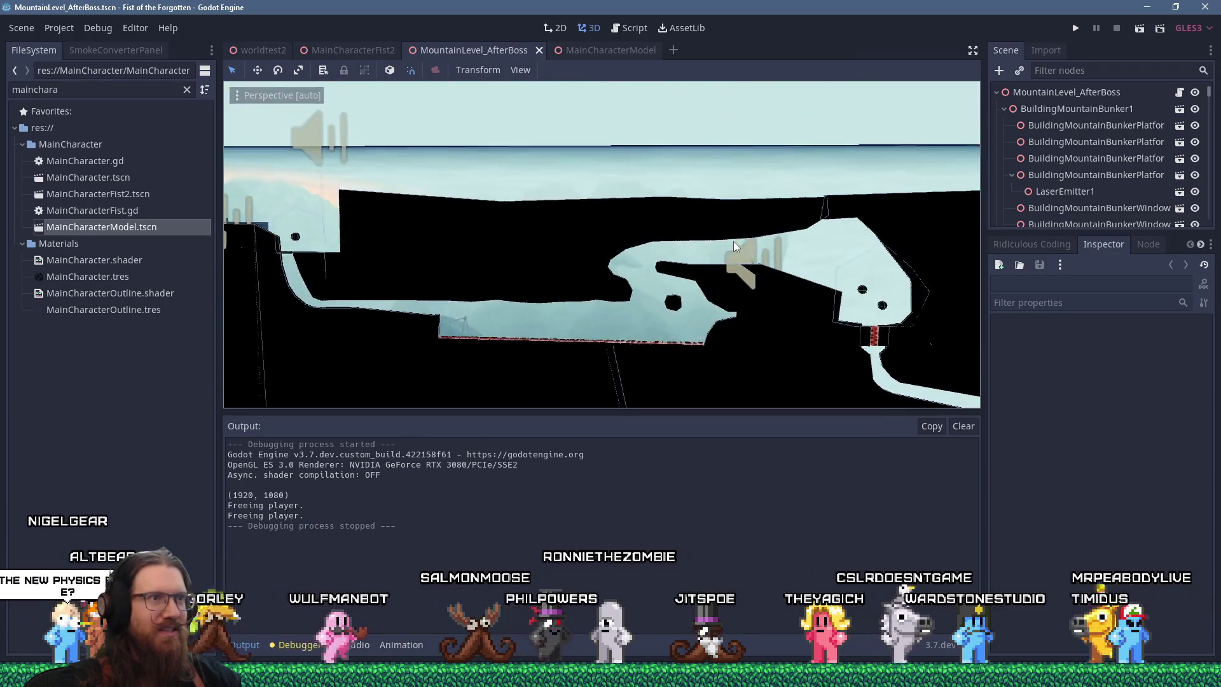
mouse_move(616, 239)
mouse_down()
mouse_move(650, 257)
mouse_move(643, 292)
mouse_move(593, 188)
mouse_move(568, 214)
mouse_up()
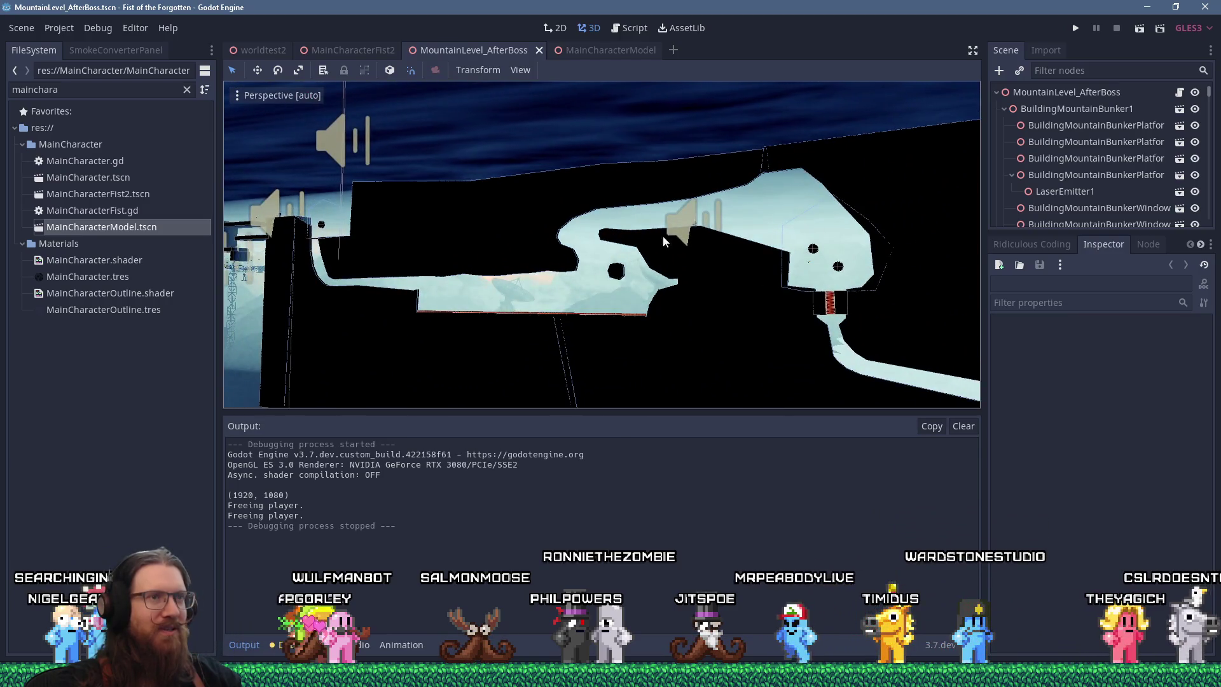
mouse_move(662, 241)
mouse_down()
mouse_move(687, 245)
mouse_move(601, 248)
mouse_up()
scroll(705, 246, down, 4)
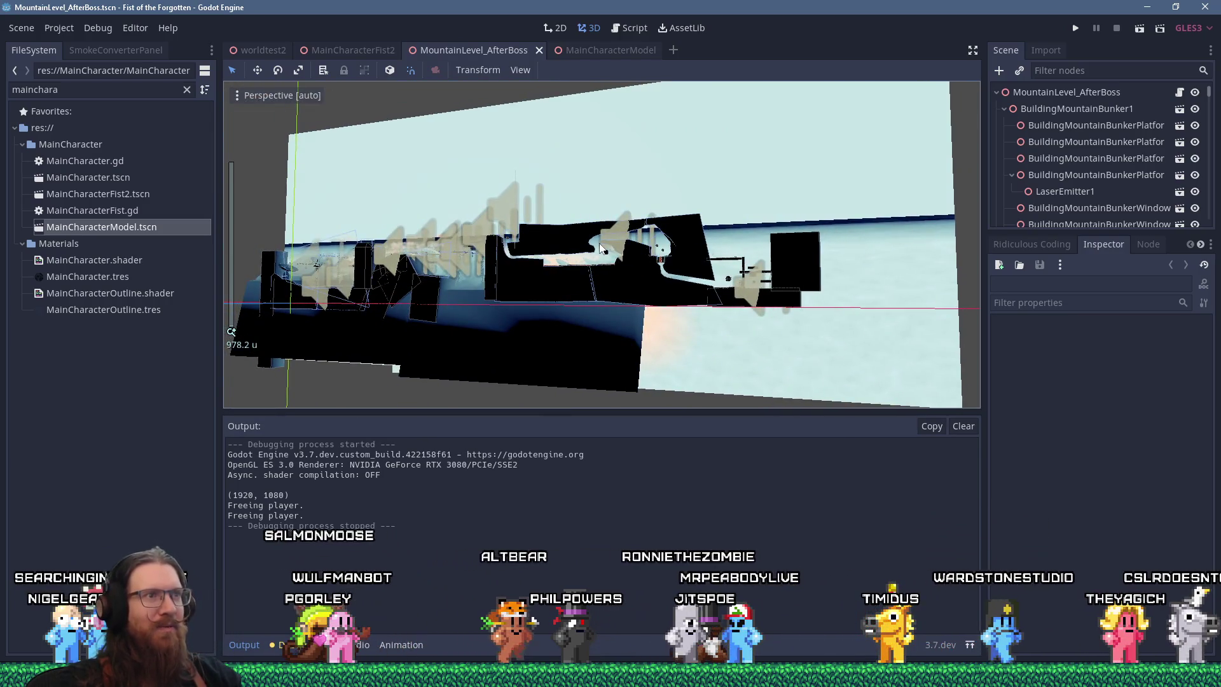
scroll(648, 288, up, 7)
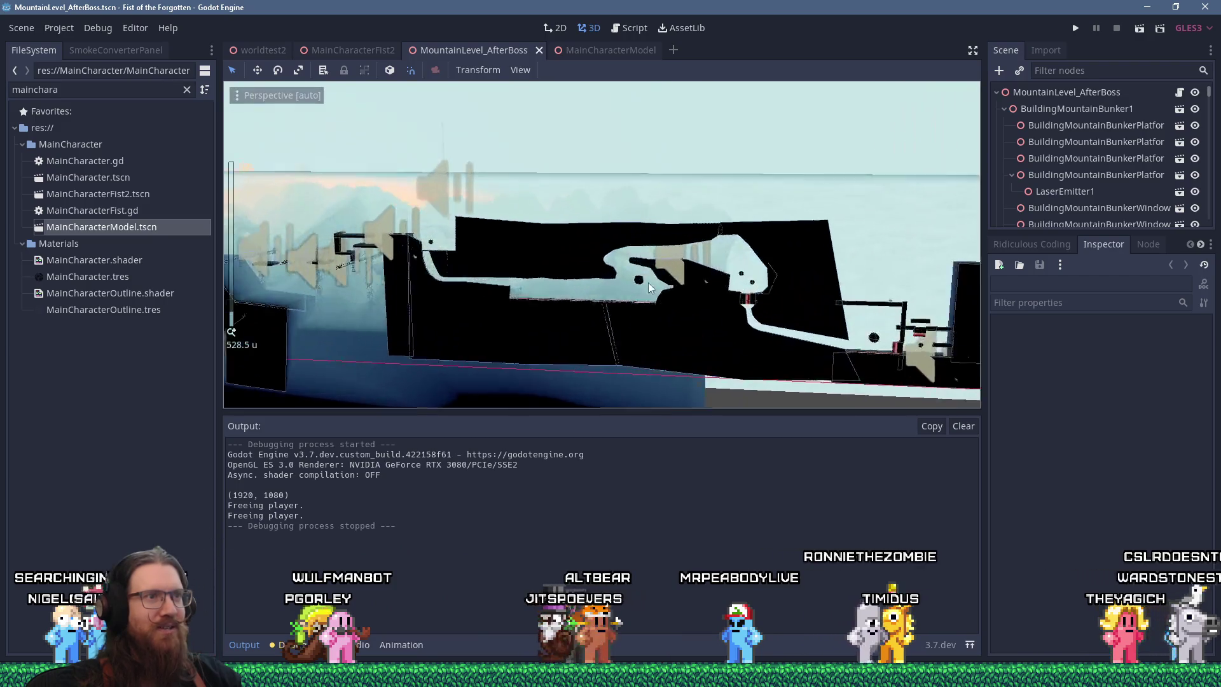
scroll(648, 287, up, 6)
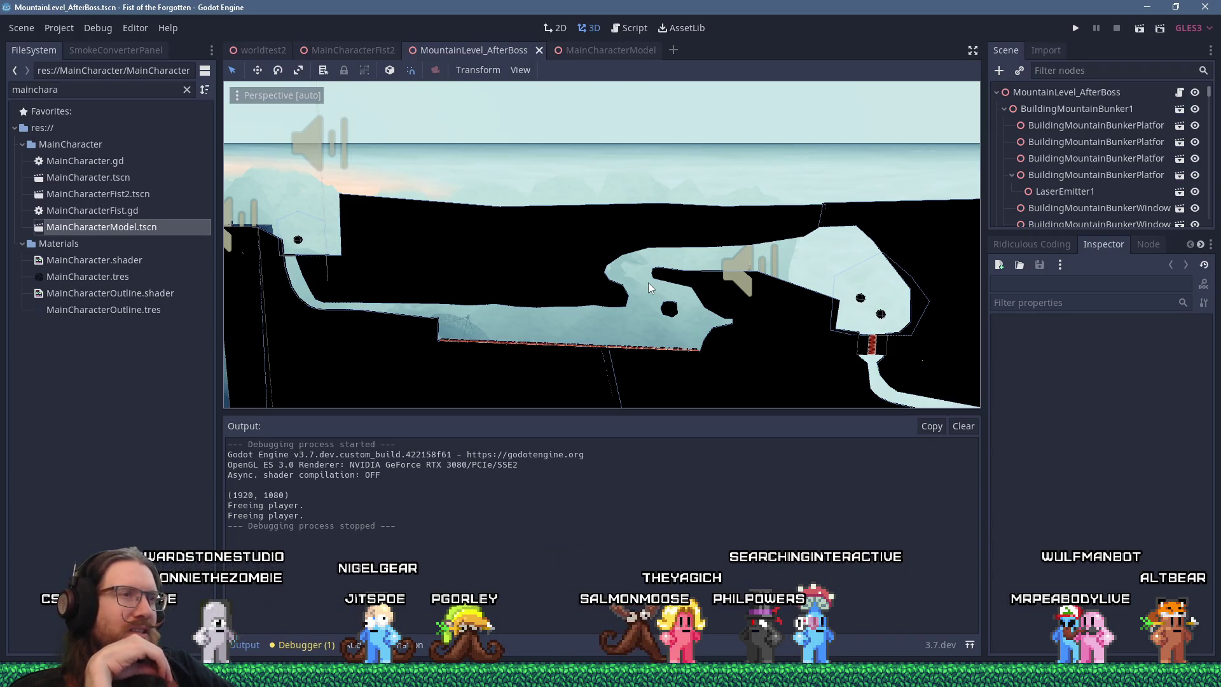
Zoom out over the whole level, then back in on the left side's audio emitters.
scroll(730, 208, down, 6)
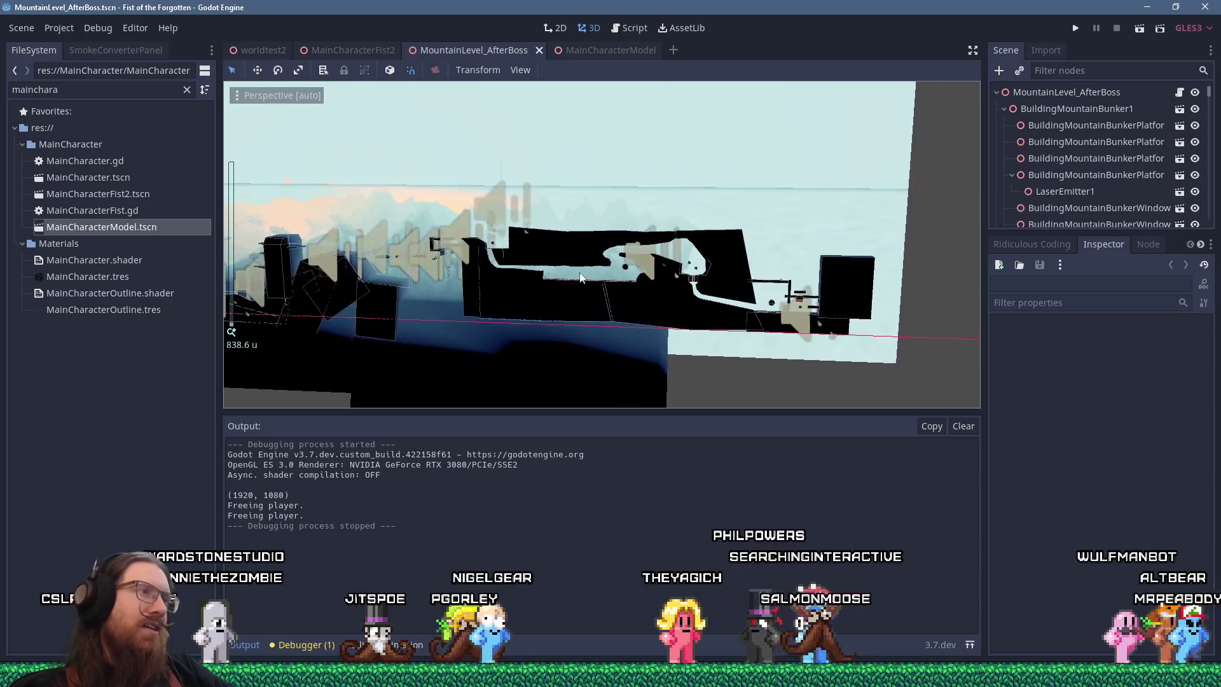
scroll(629, 299, up, 5)
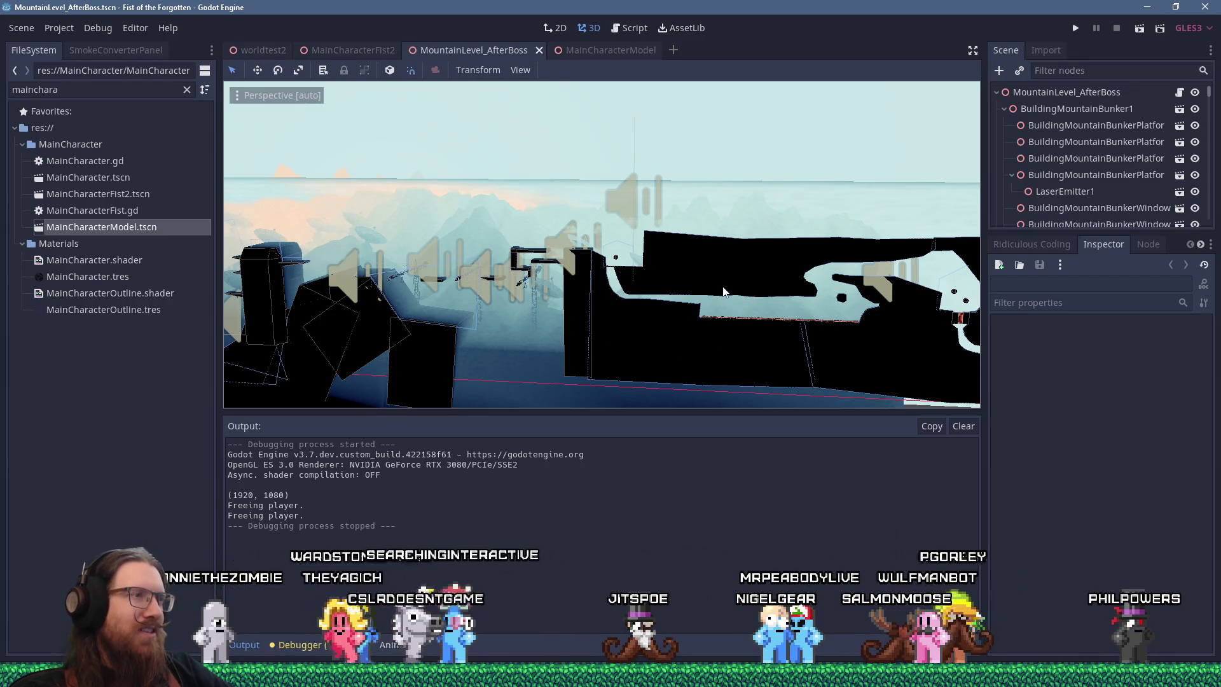
Orbit the view toward the cranes and bunker buildings, then switch to the fotf_todo.txt file.
mouse_move(418, 253)
mouse_down()
mouse_move(489, 222)
mouse_move(490, 249)
mouse_move(549, 241)
mouse_move(527, 256)
mouse_move(509, 246)
mouse_up()
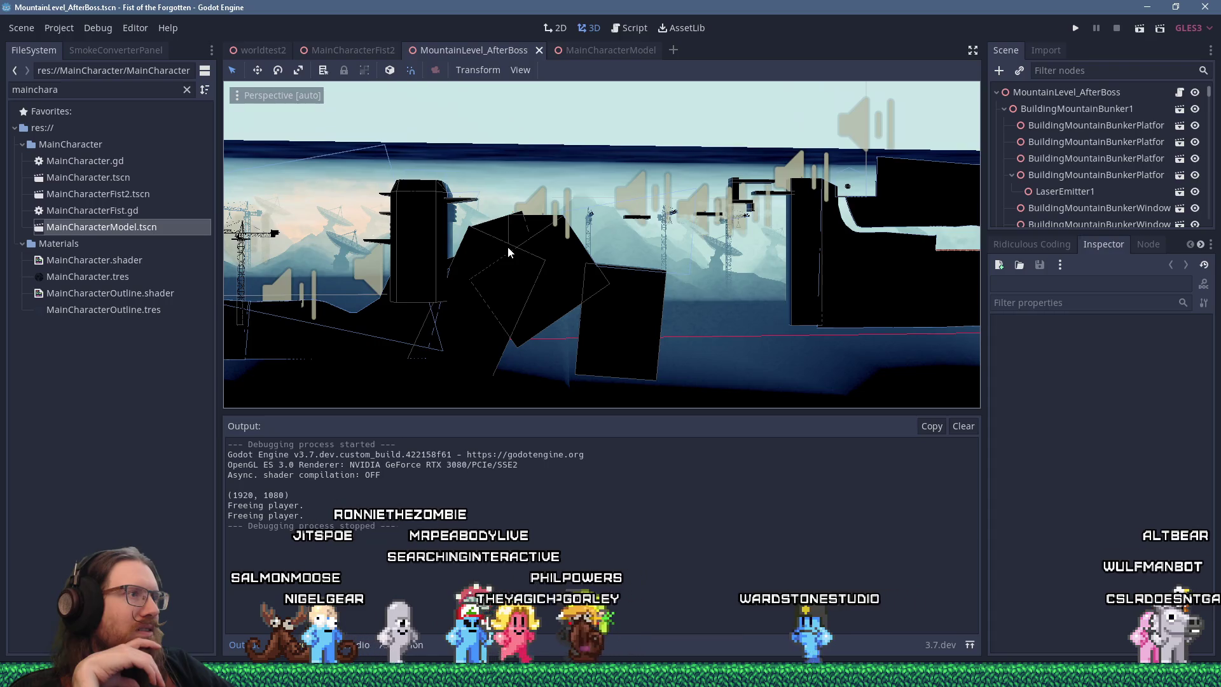
key(alt+Tab)
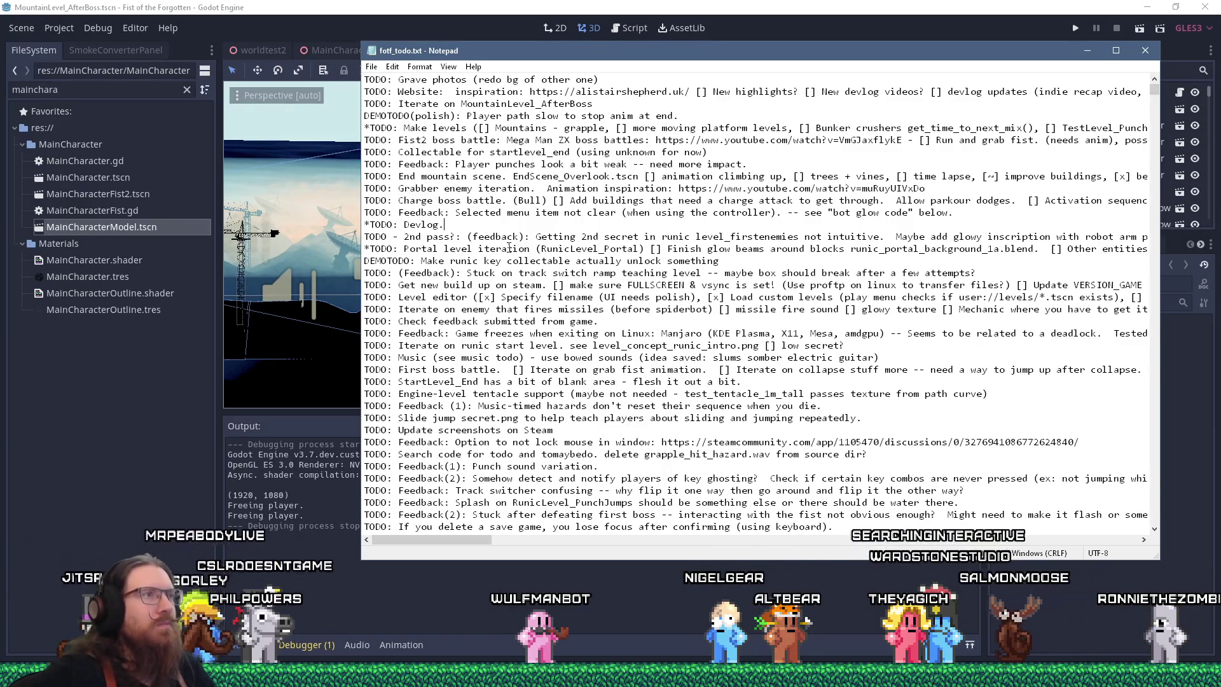
Bring the Godot editor window with the mountain level back in front of Notepad.
click(732, 5)
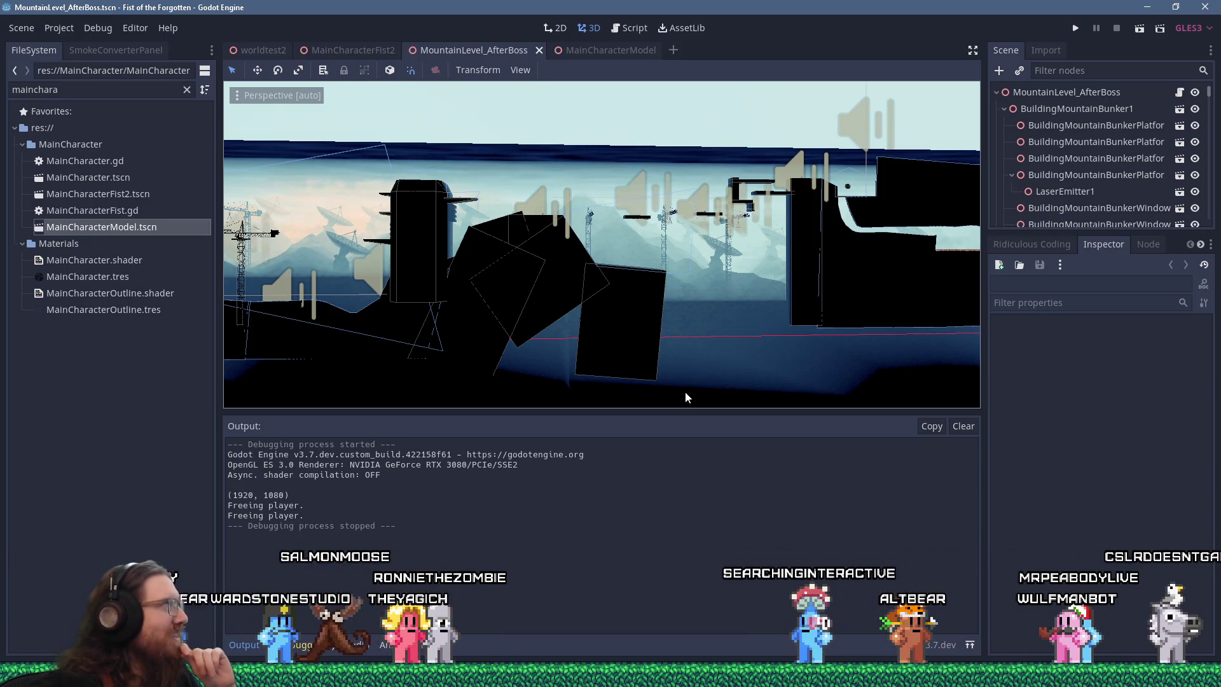
scroll(612, 270, up, 2)
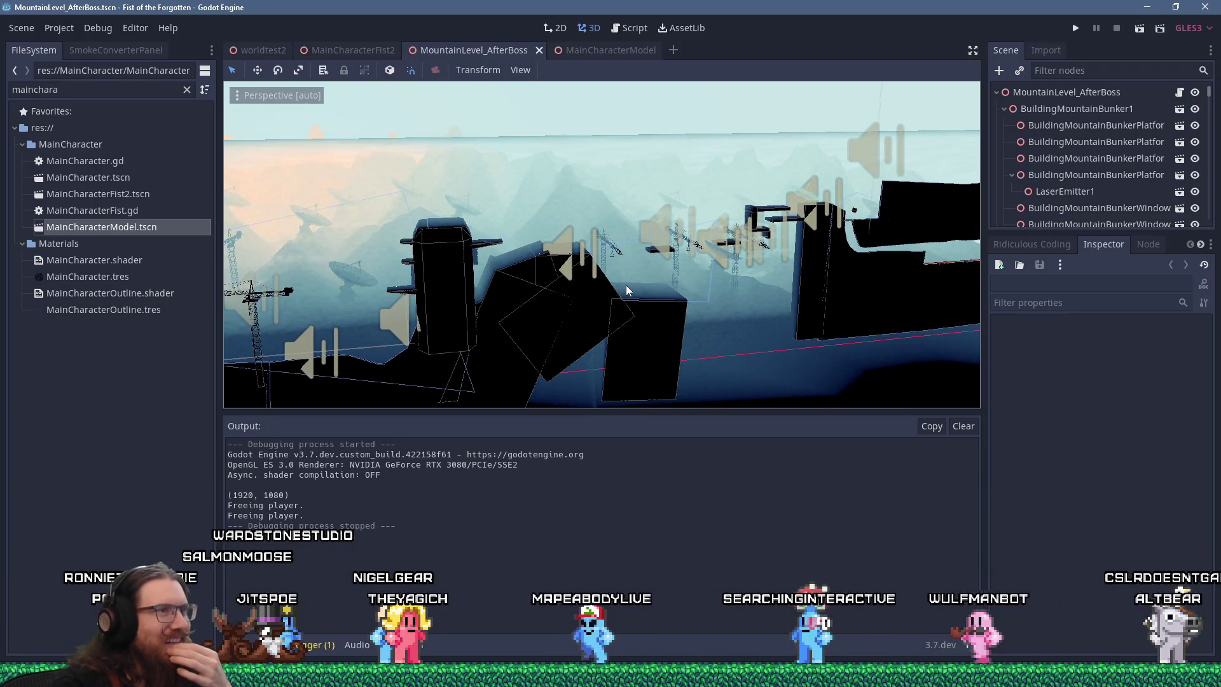
scroll(619, 290, up, 10)
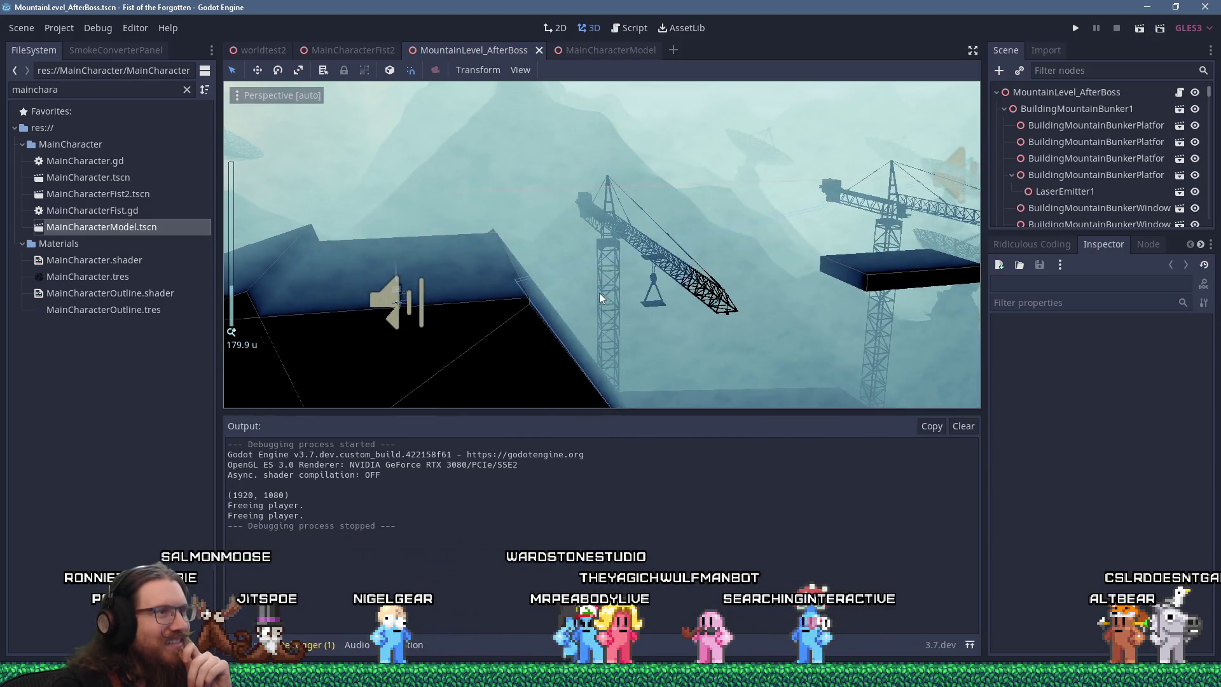
scroll(599, 293, down, 2)
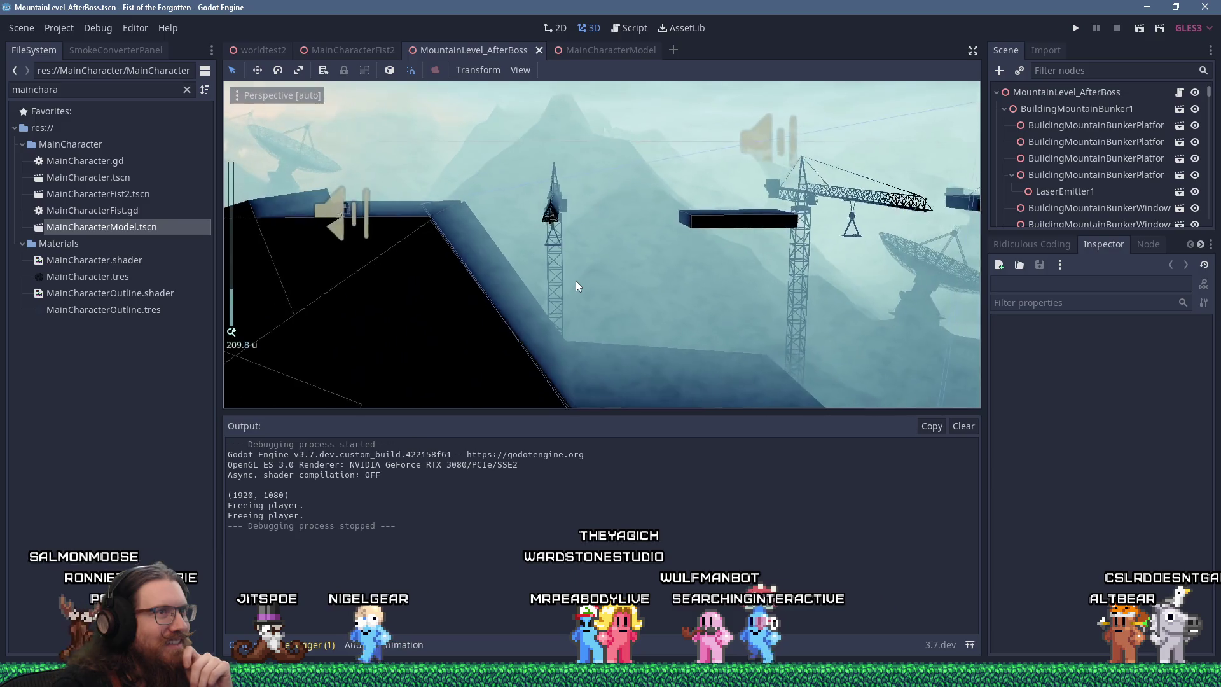
scroll(577, 285, down, 10)
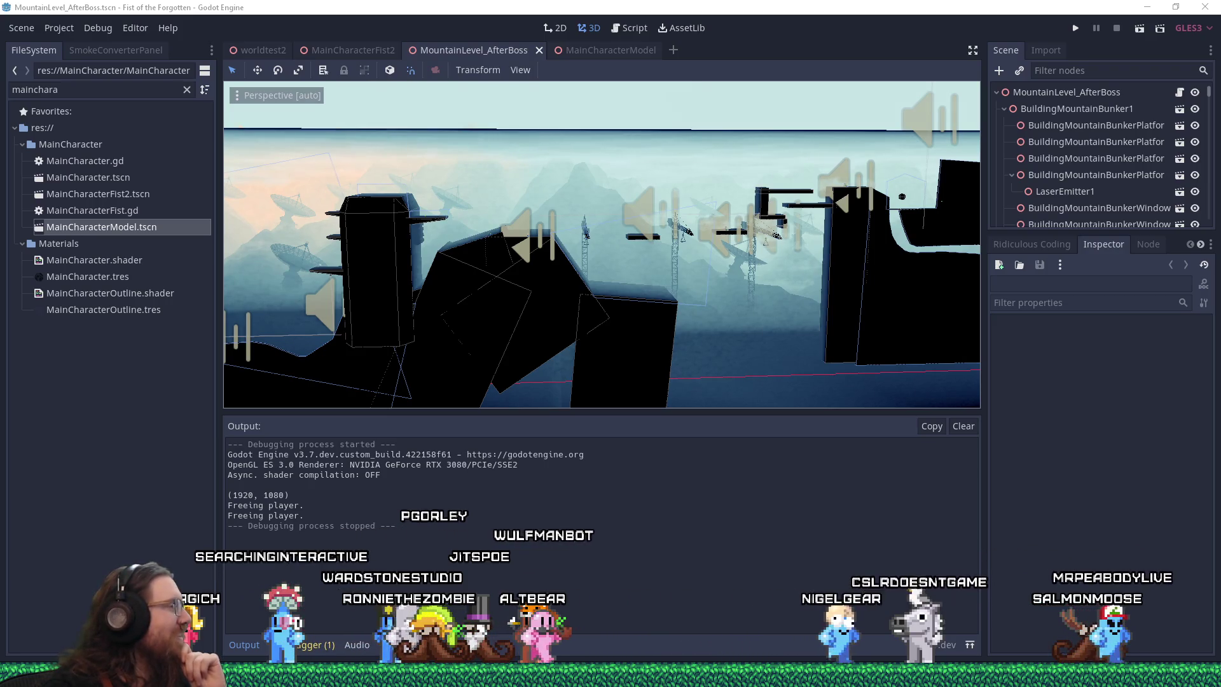
Bring the GitHub 1.0 commits page over the editor and scroll through the commit list.
key(alt+Tab)
mouse_move(448, 41)
mouse_down()
mouse_move(520, 41)
mouse_move(483, 44)
mouse_up()
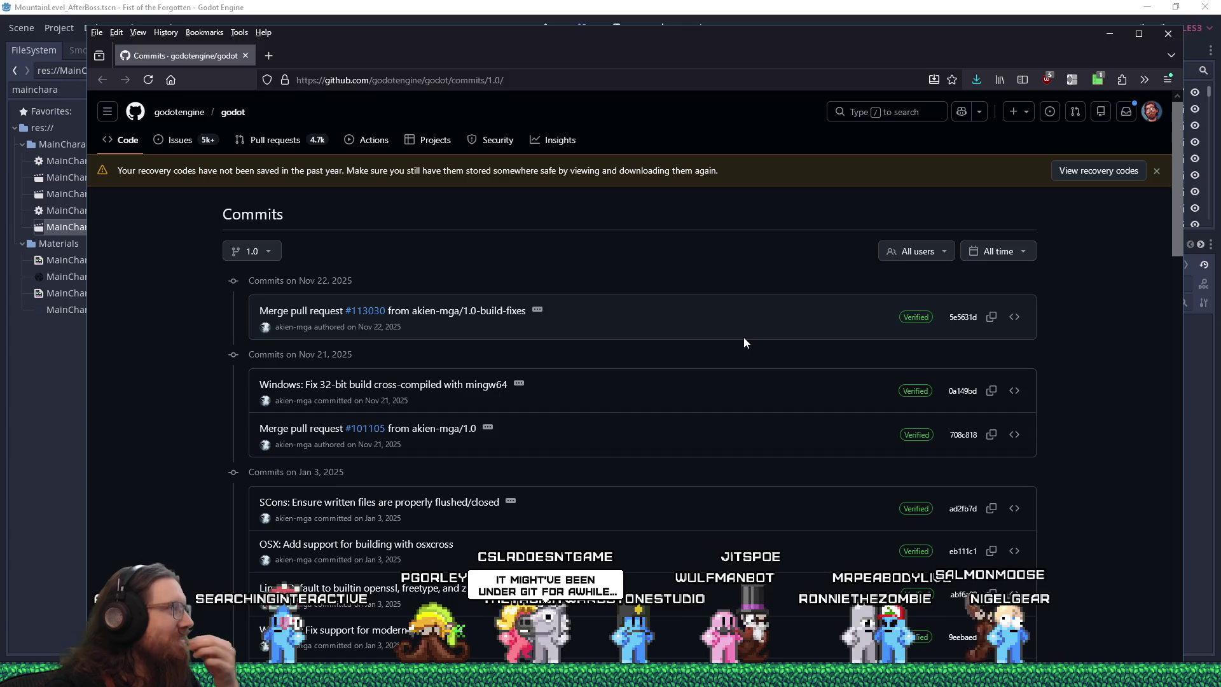
scroll(744, 342, down, 10)
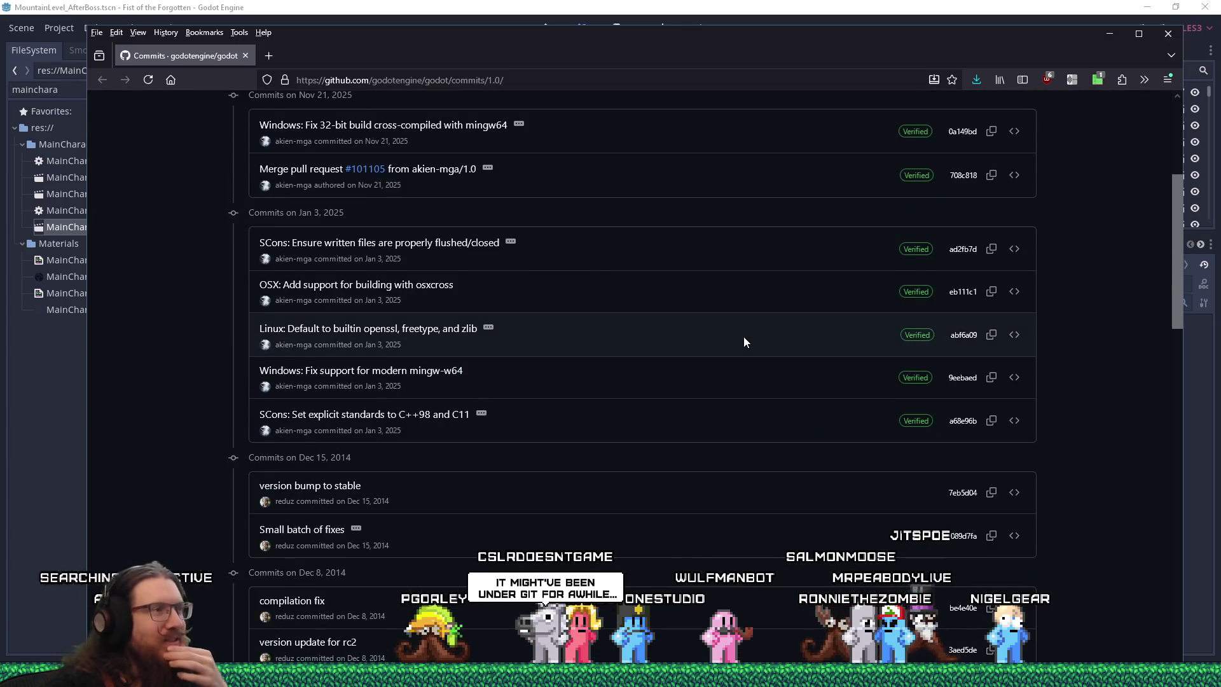
scroll(744, 342, down, 1)
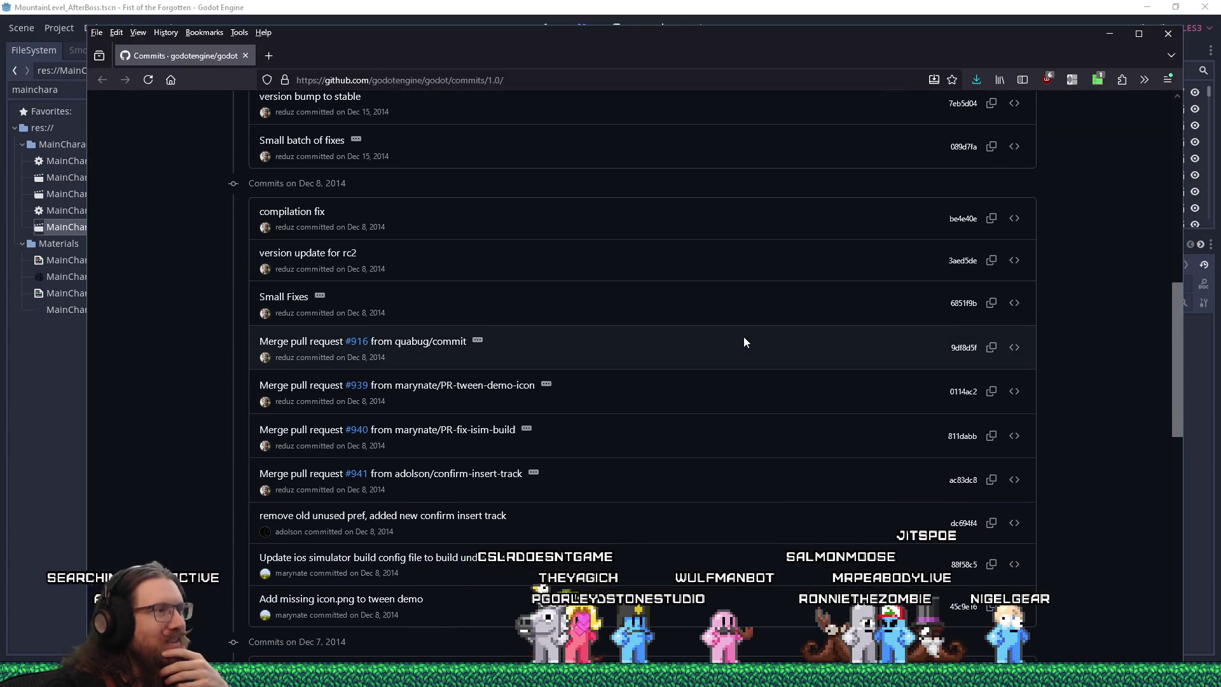
scroll(744, 342, down, 5)
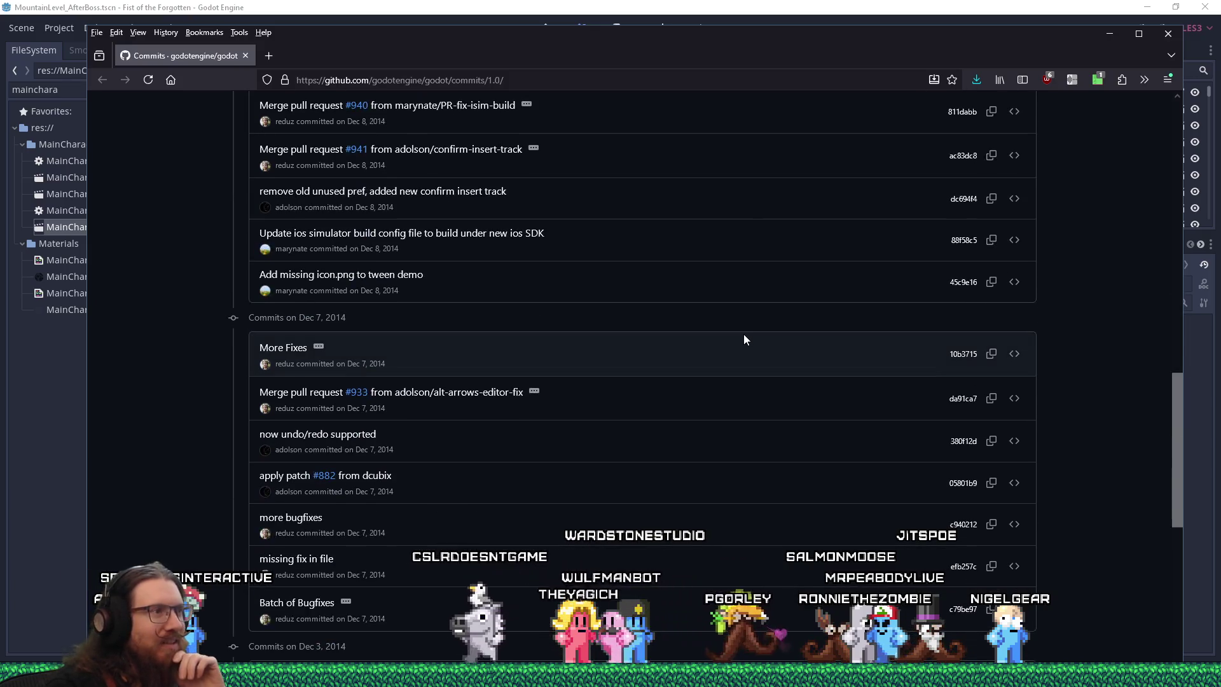
scroll(744, 335, down, 7)
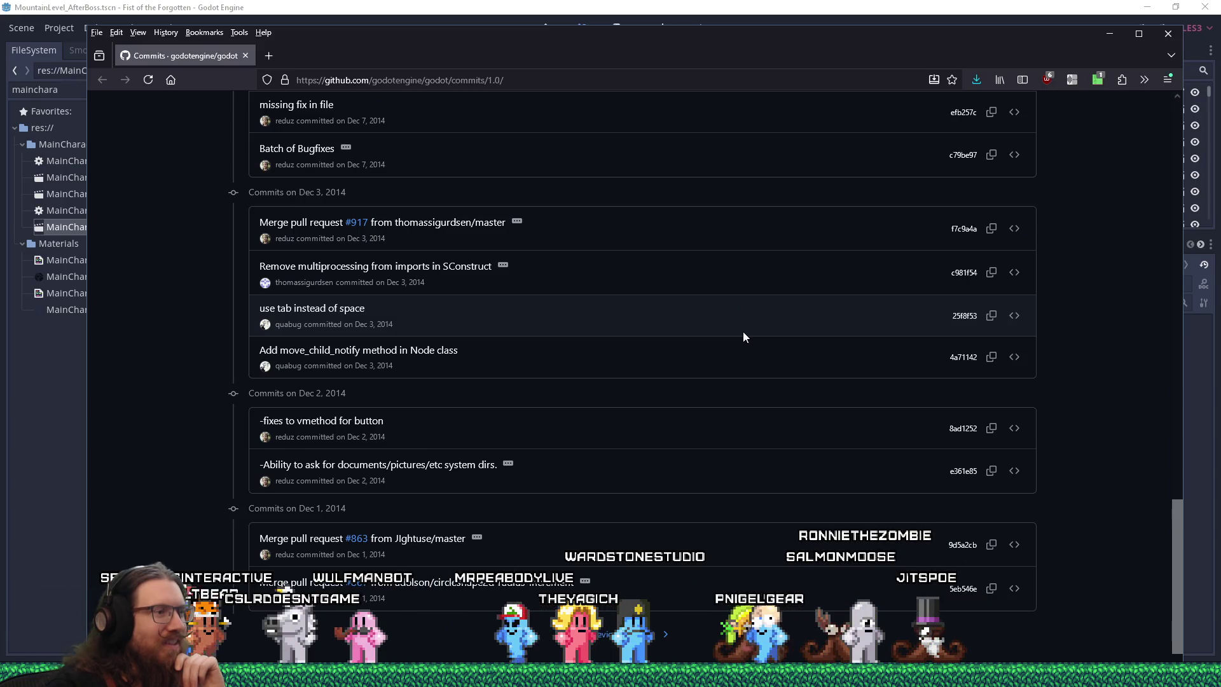
scroll(743, 337, up, 10)
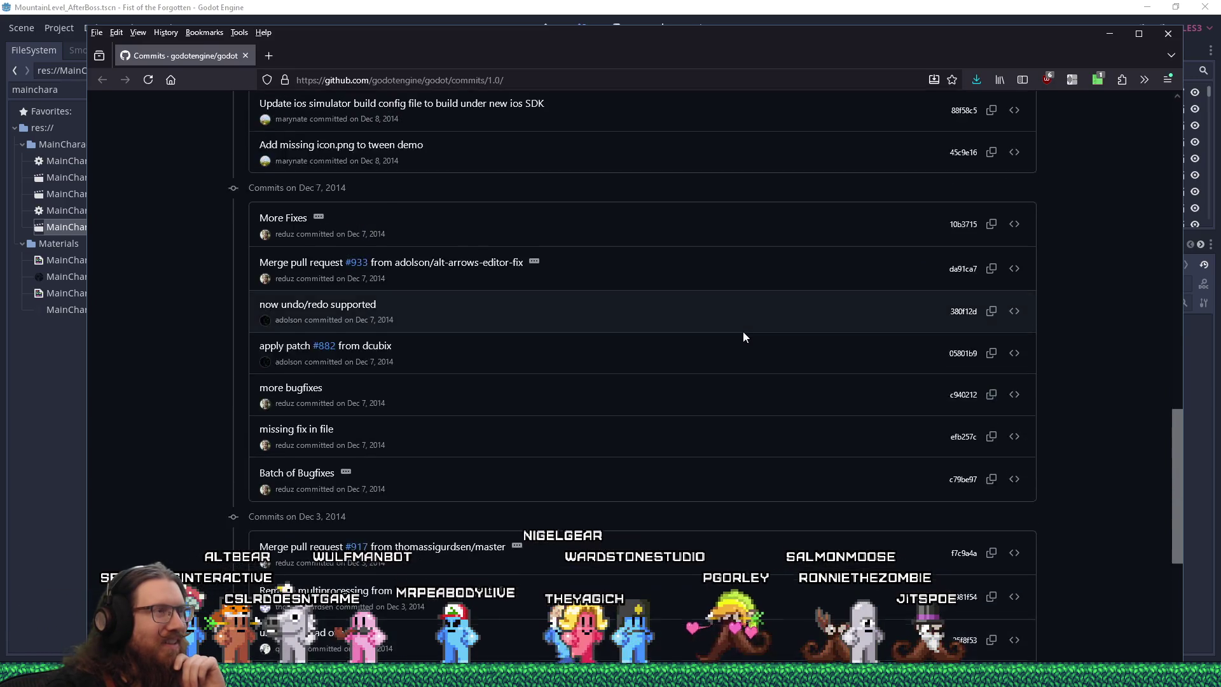
scroll(744, 337, up, 15)
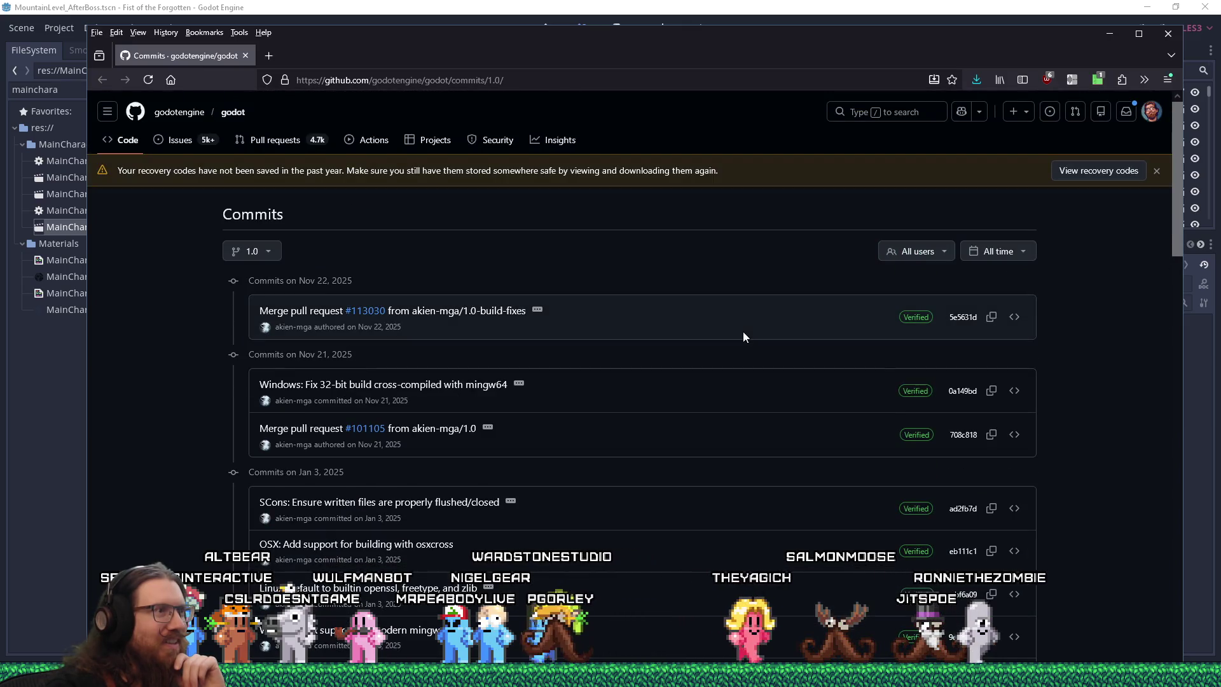
scroll(744, 336, down, 7)
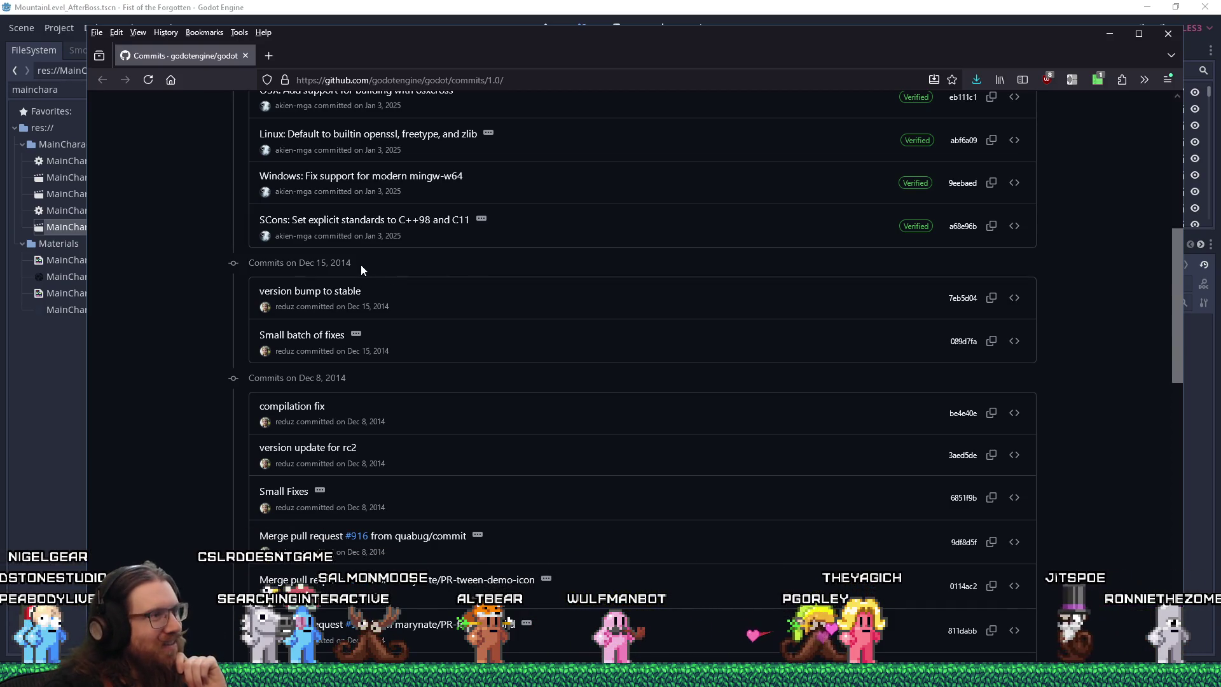
scroll(360, 264, up, 5)
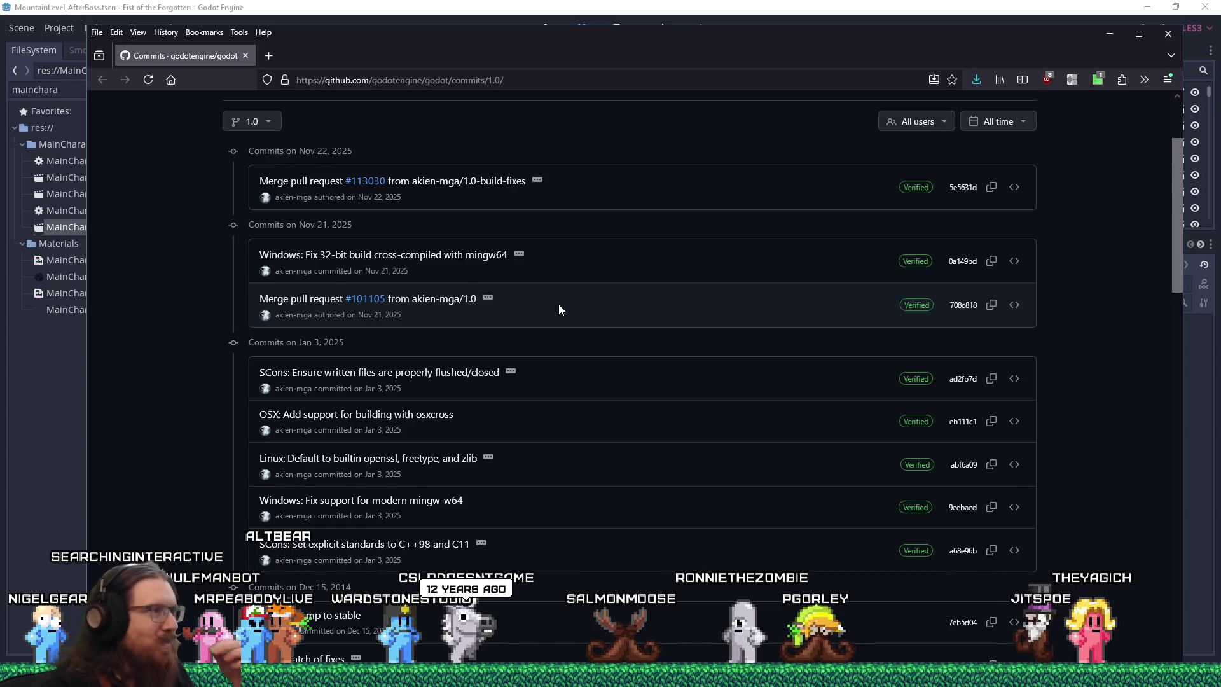
scroll(574, 297, down, 2)
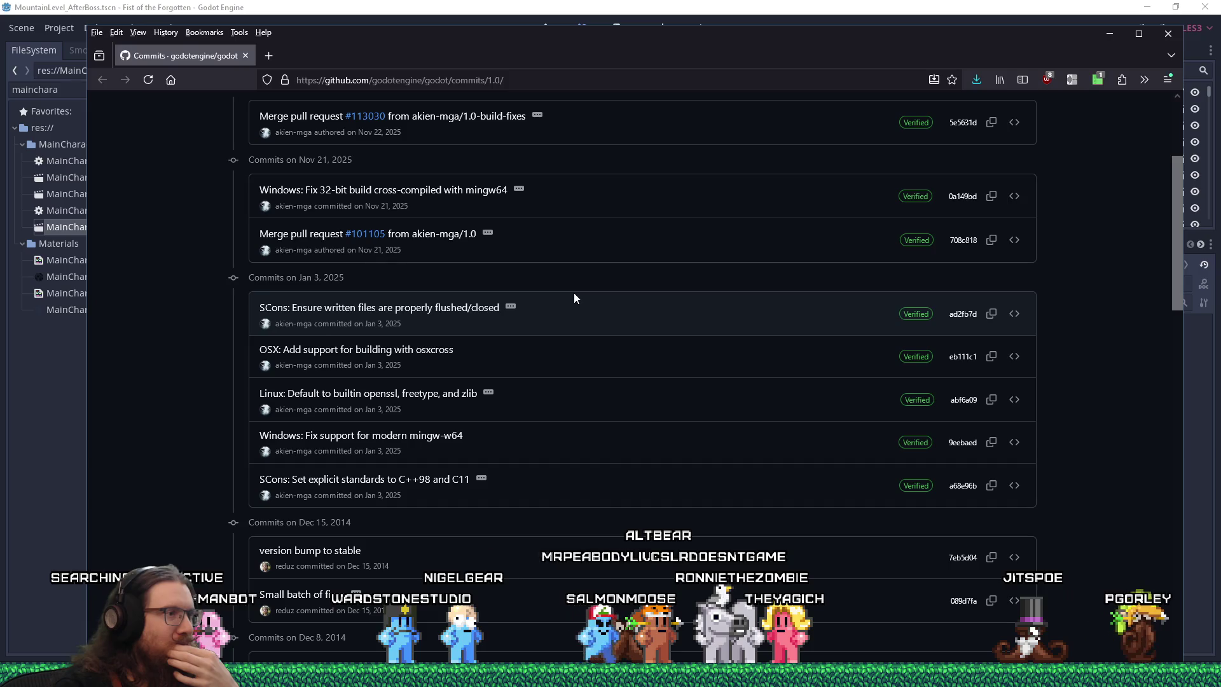
scroll(574, 293, up, 3)
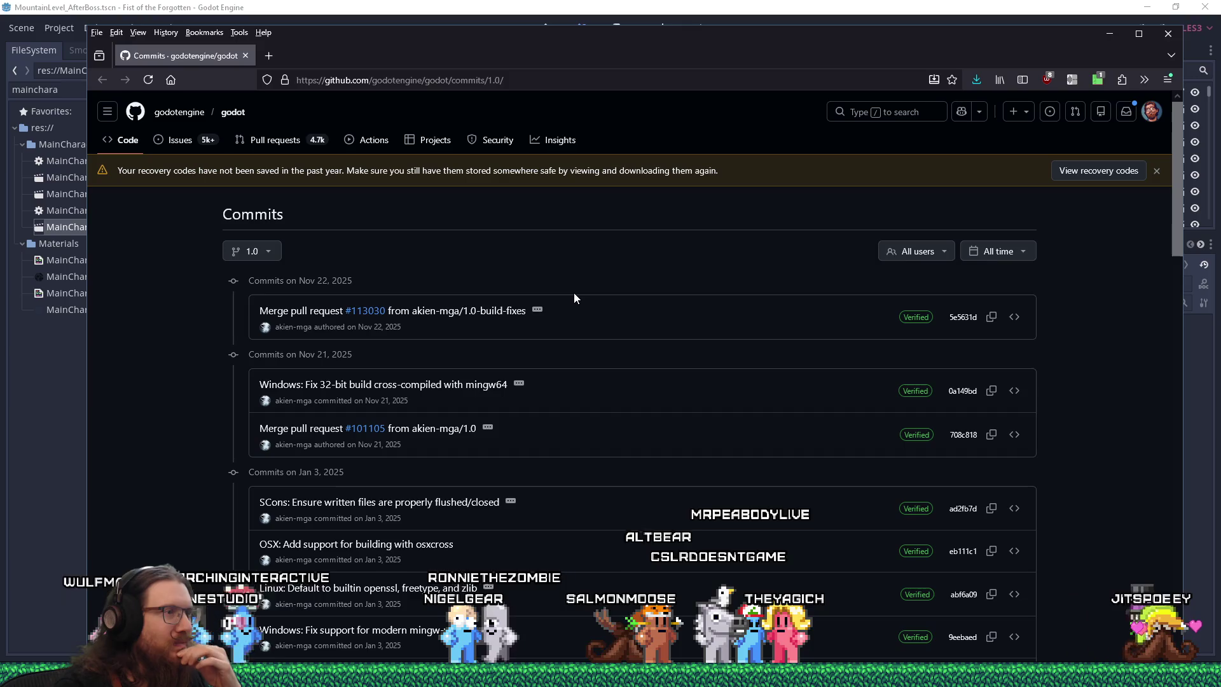
scroll(573, 298, down, 15)
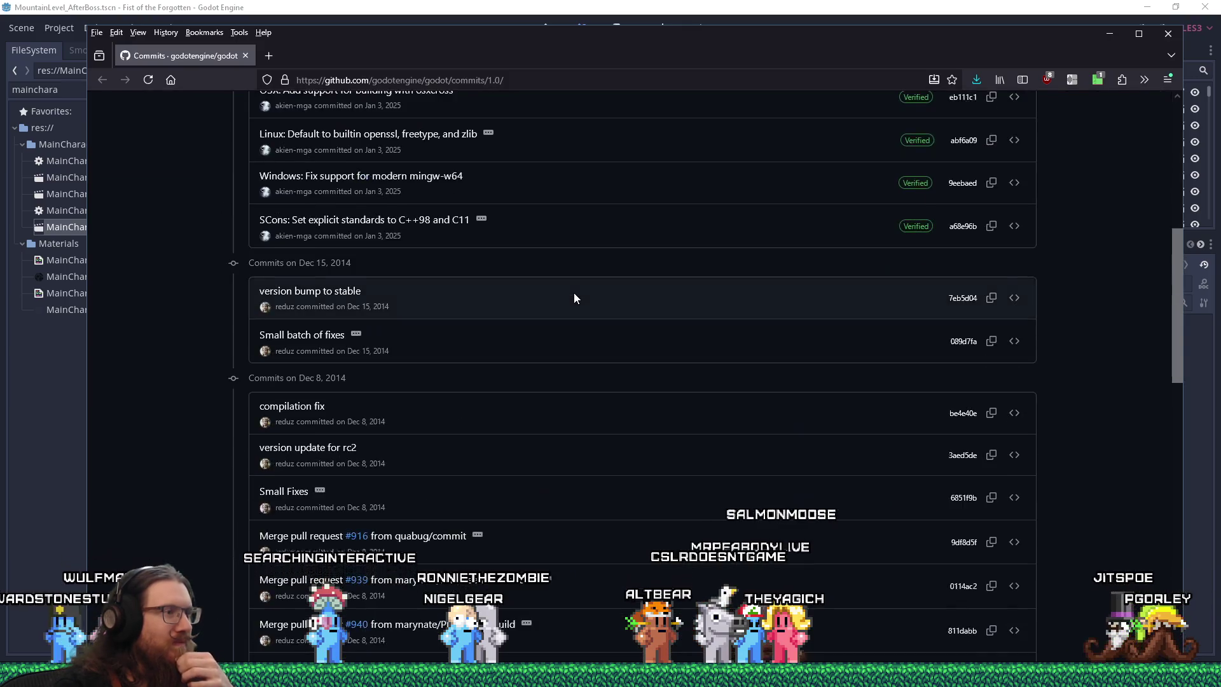
scroll(574, 298, down, 10)
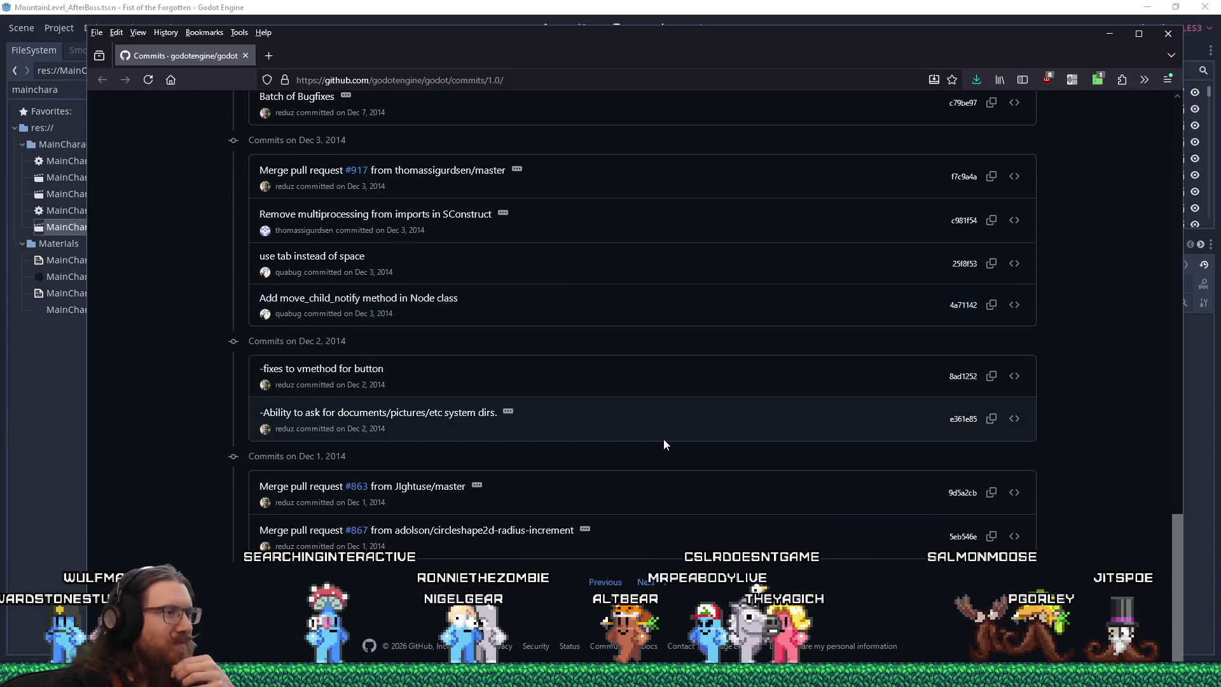
Page to older commits, return from the 'oops' commit, and advance to November 2014.
click(646, 581)
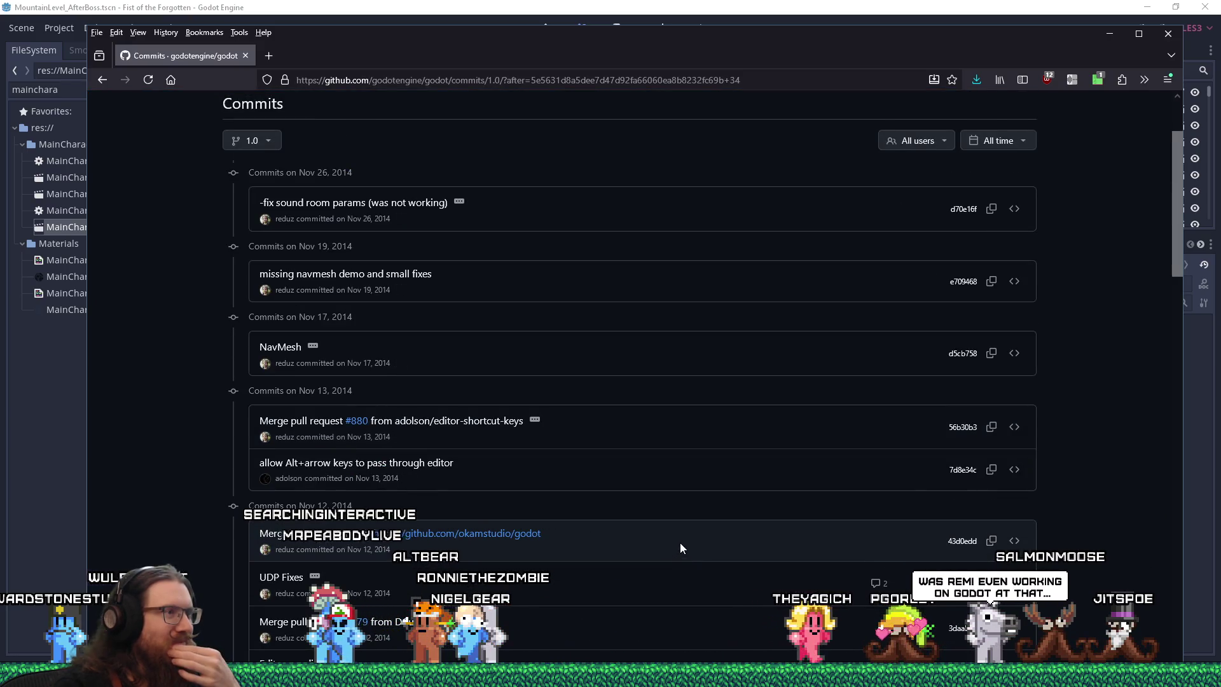
scroll(680, 543, down, 5)
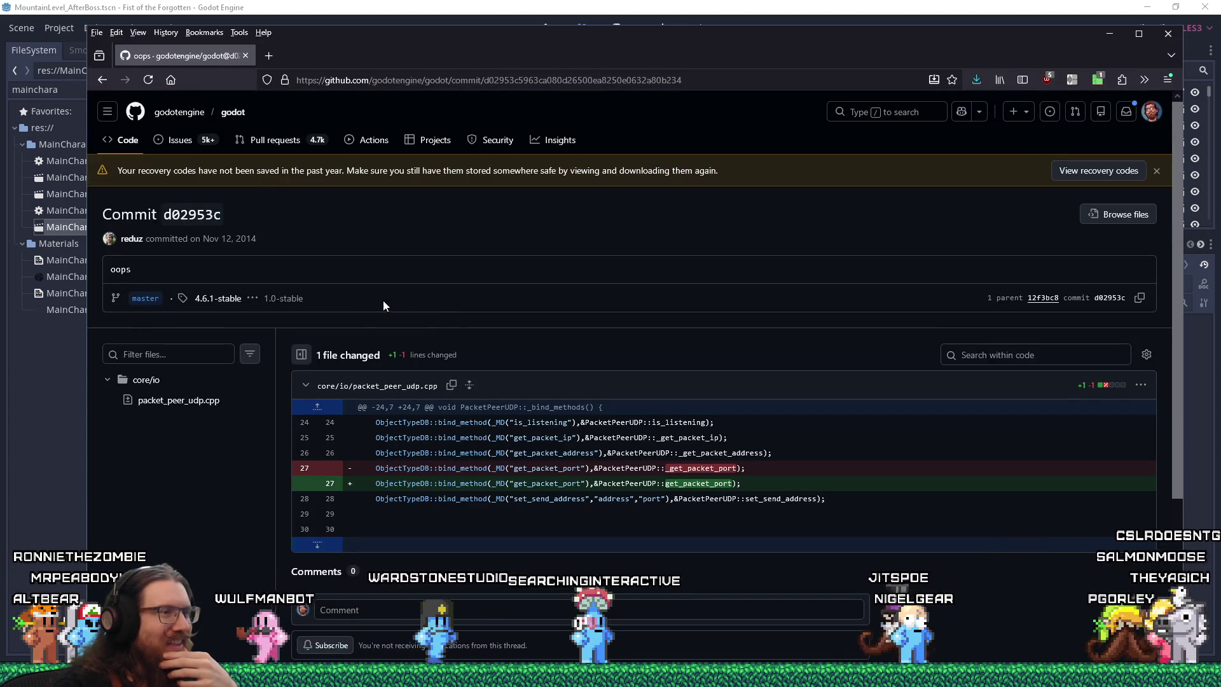
click(105, 75)
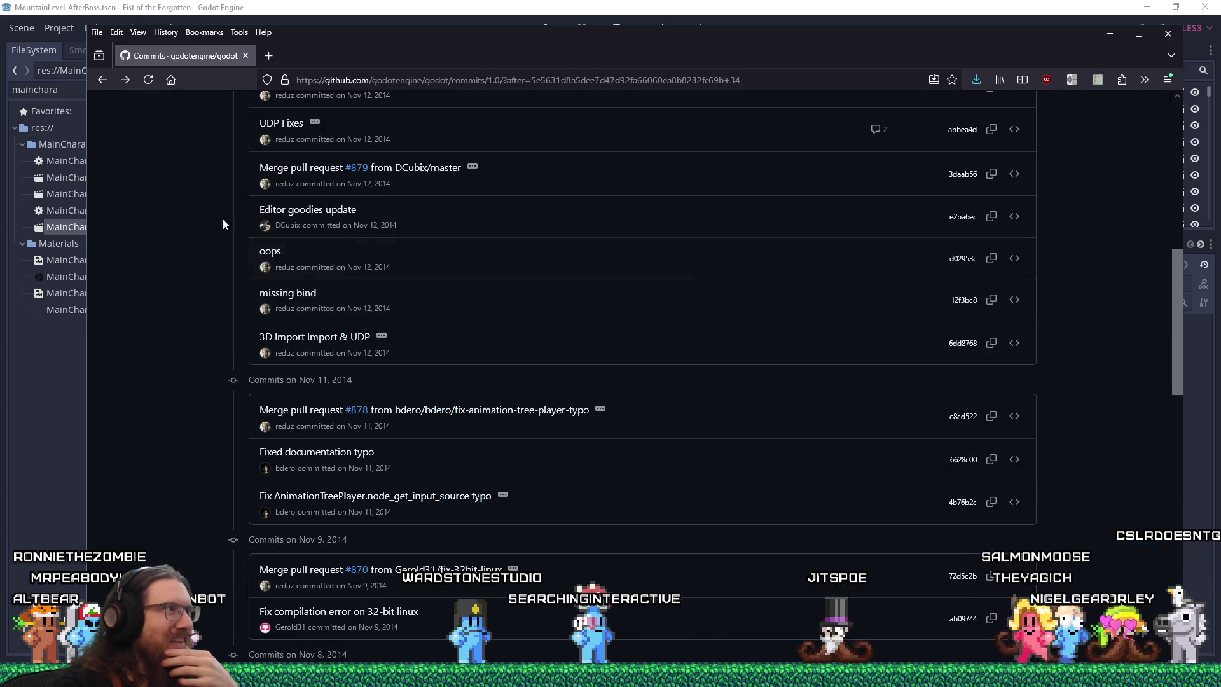
scroll(520, 399, down, 8)
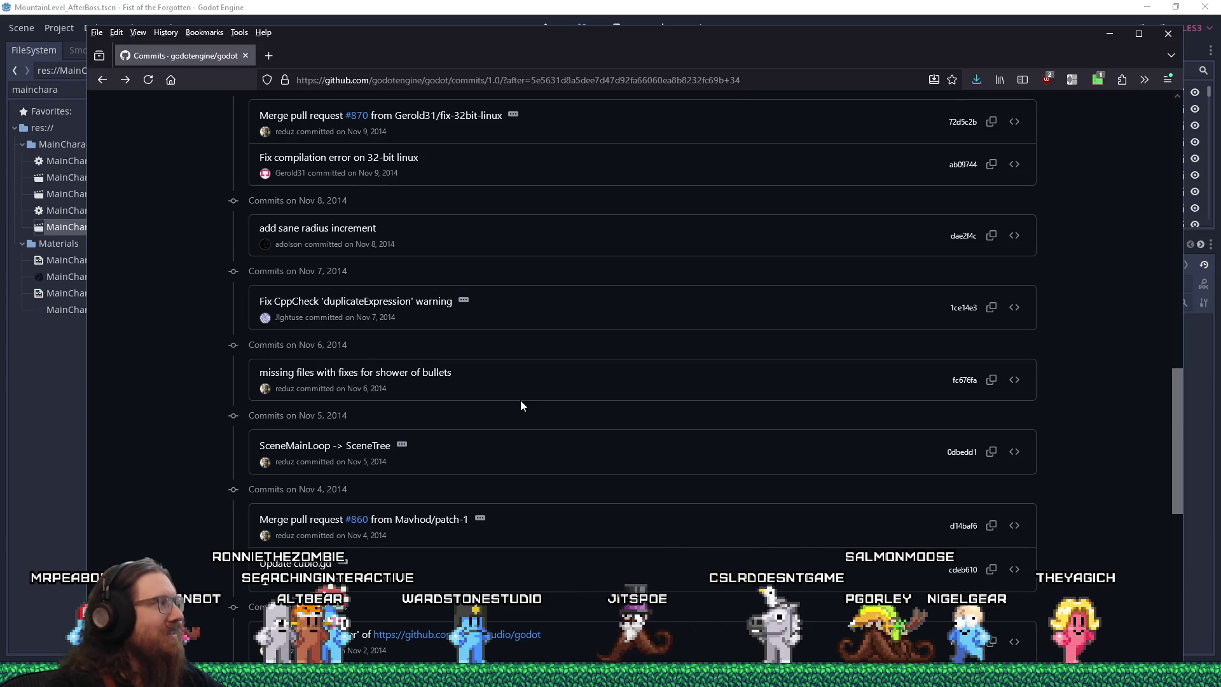
scroll(521, 401, down, 4)
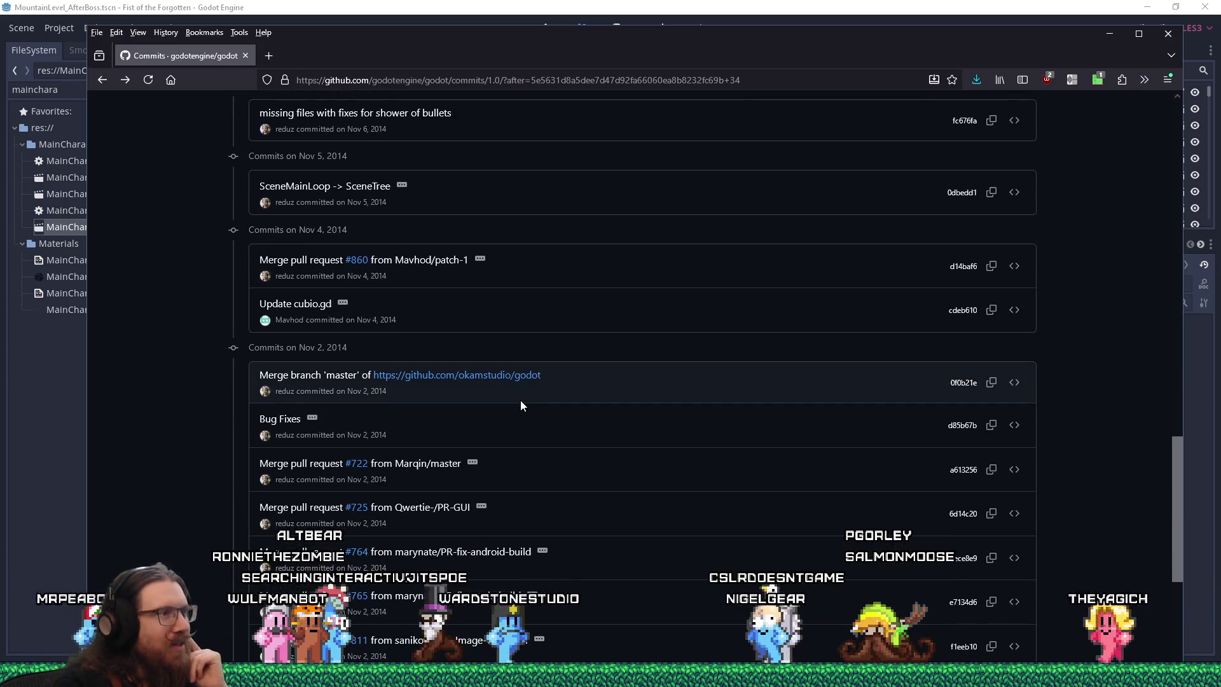
scroll(521, 404, down, 5)
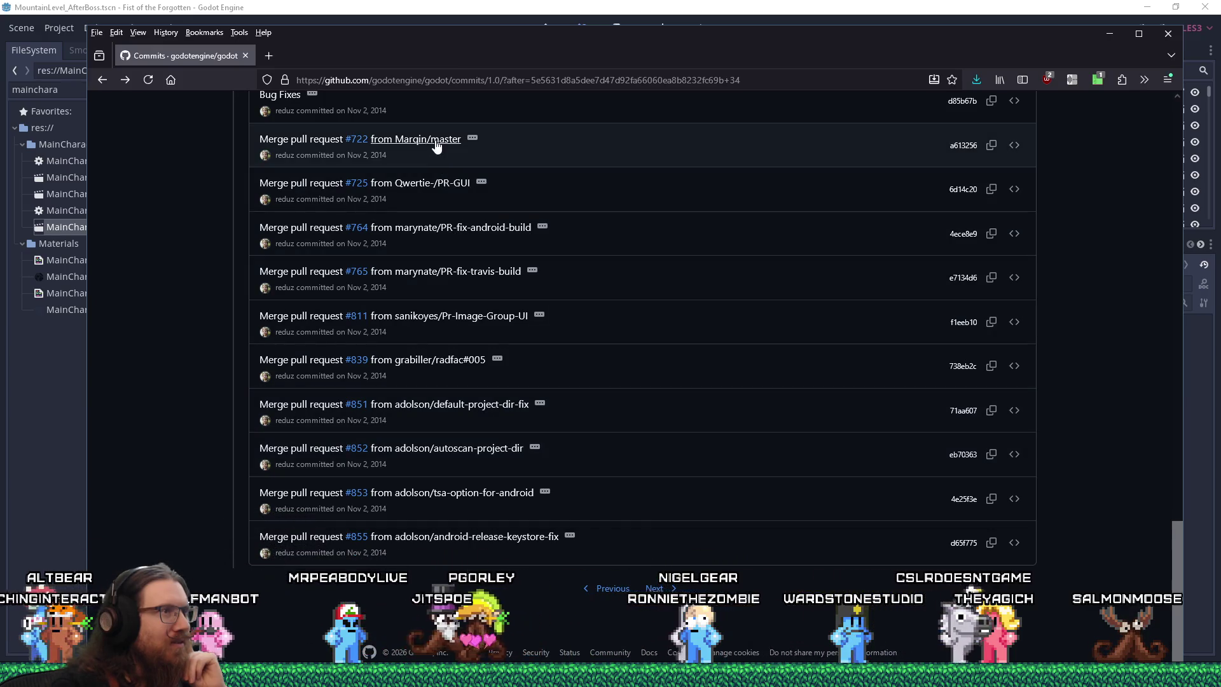
click(655, 588)
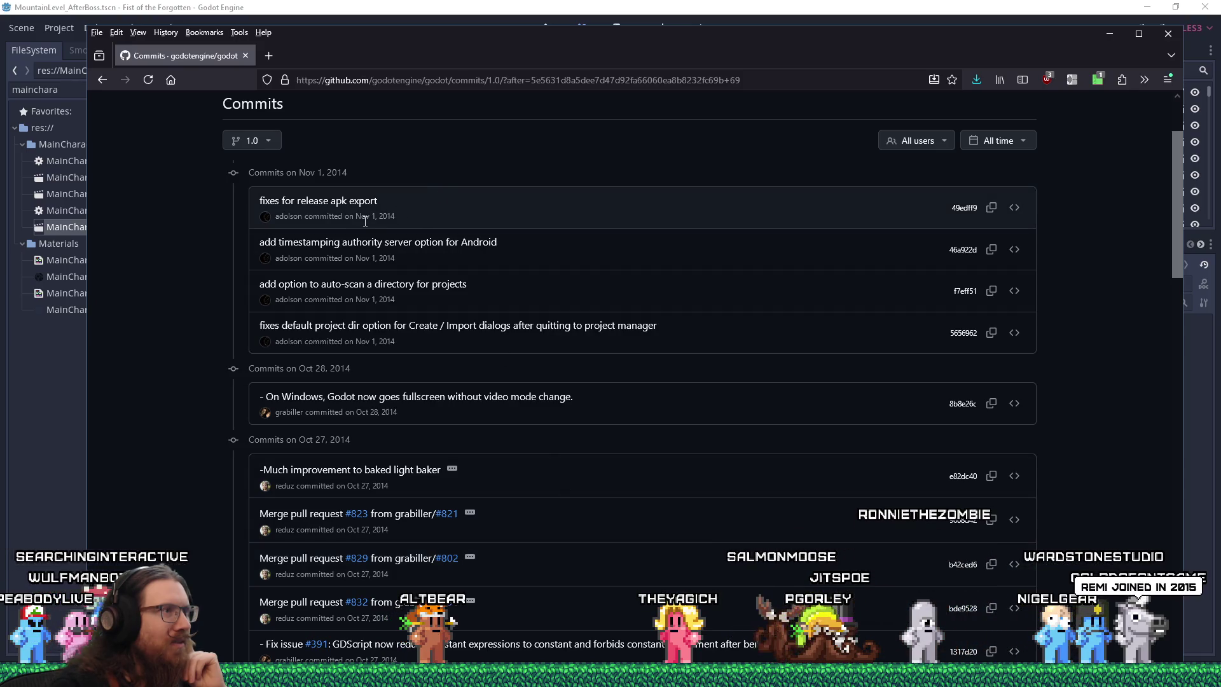
Scroll to the list bottom and load older commits, reaching October 9 and 8, 2014.
scroll(391, 379, down, 10)
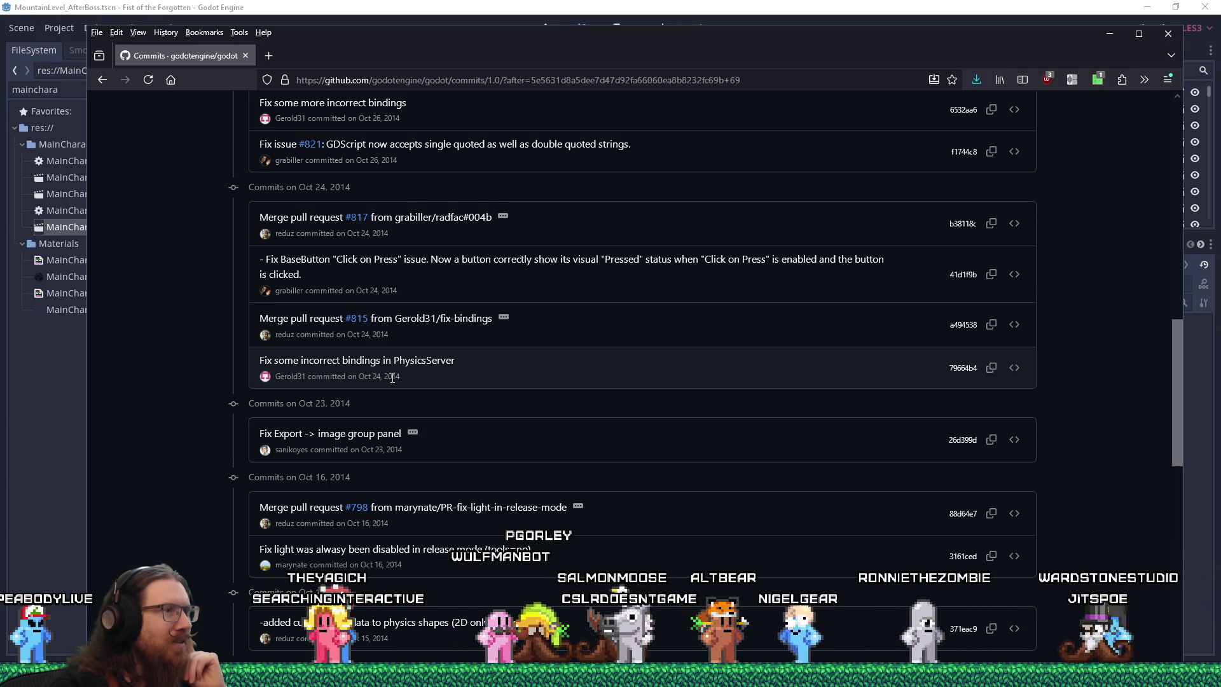
scroll(393, 377, down, 5)
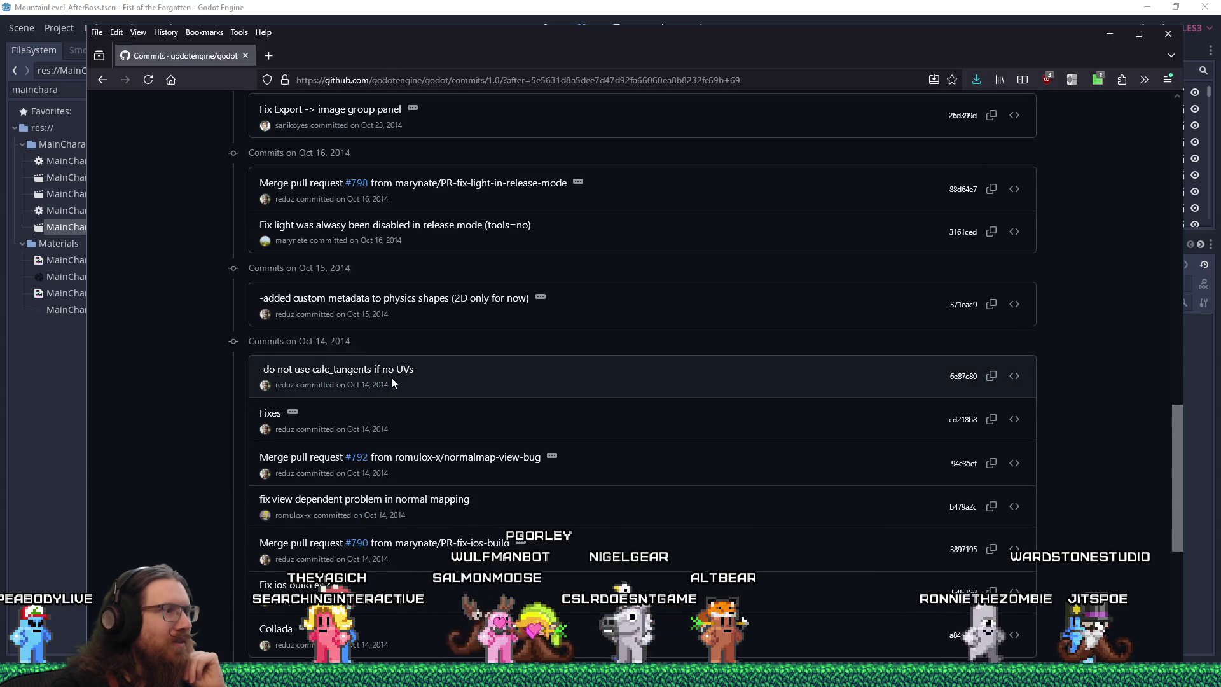
scroll(391, 378, down, 10)
click(697, 585)
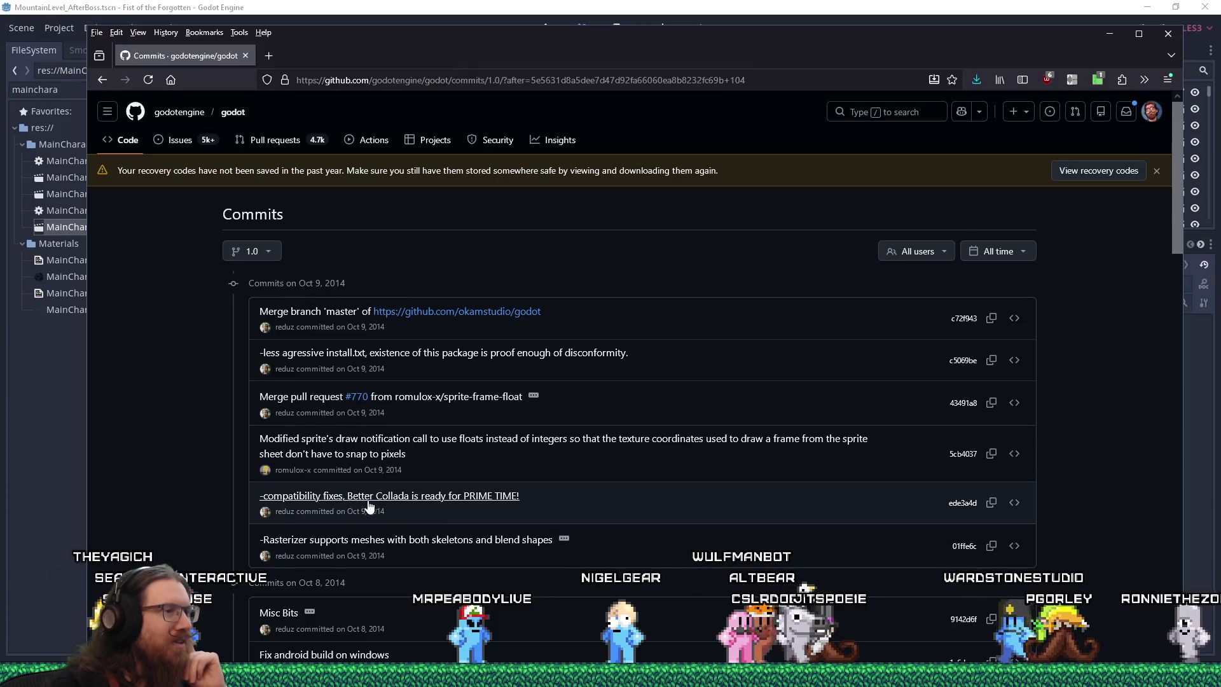
Open the 'Better Collada is ready for PRIME TIME!' commit and scroll through its diff.
click(495, 503)
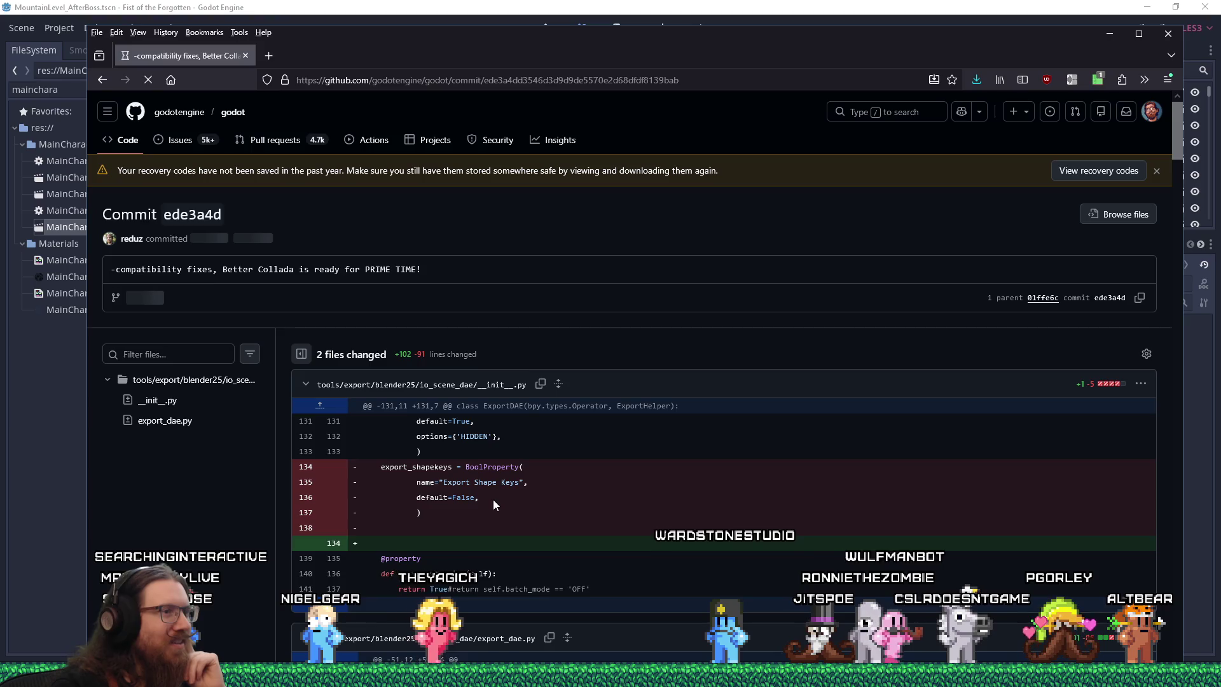
scroll(494, 504, down, 3)
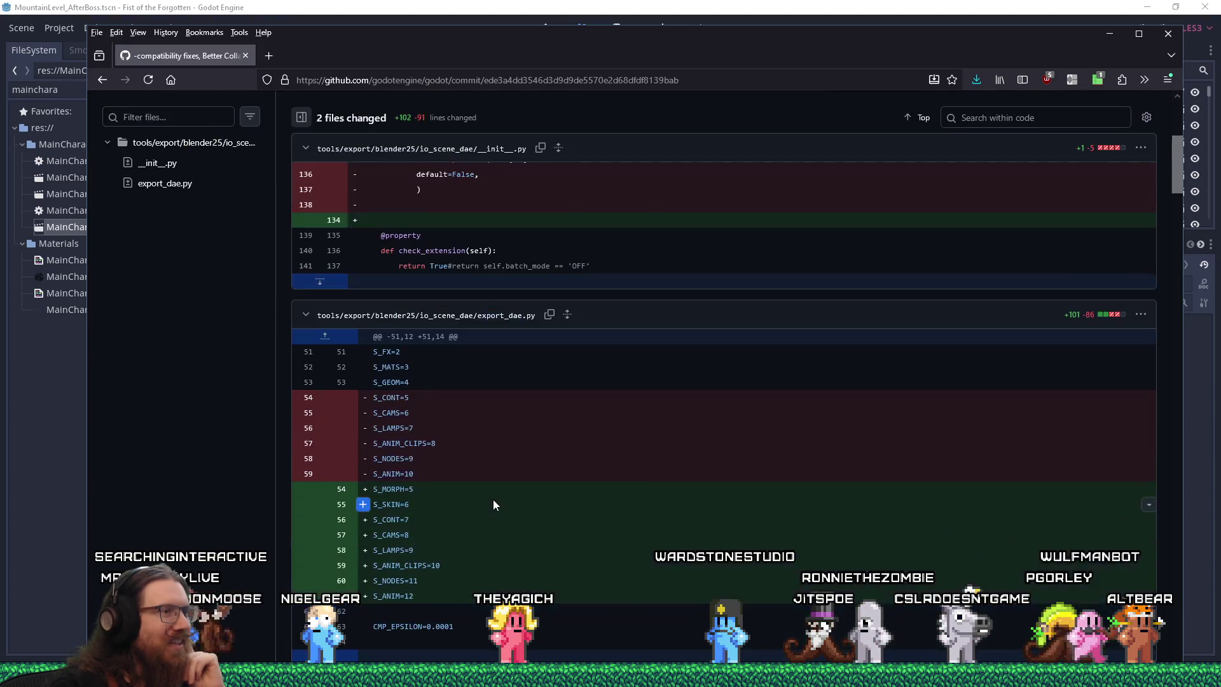
scroll(494, 504, down, 20)
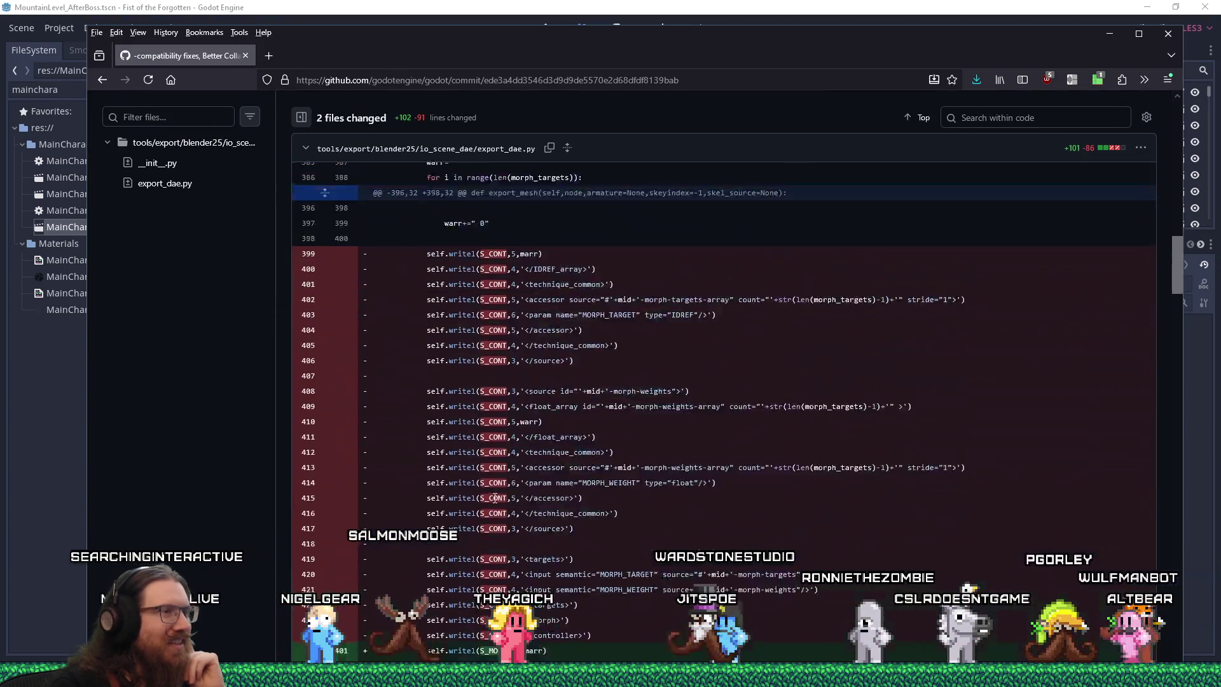
scroll(493, 499, down, 10)
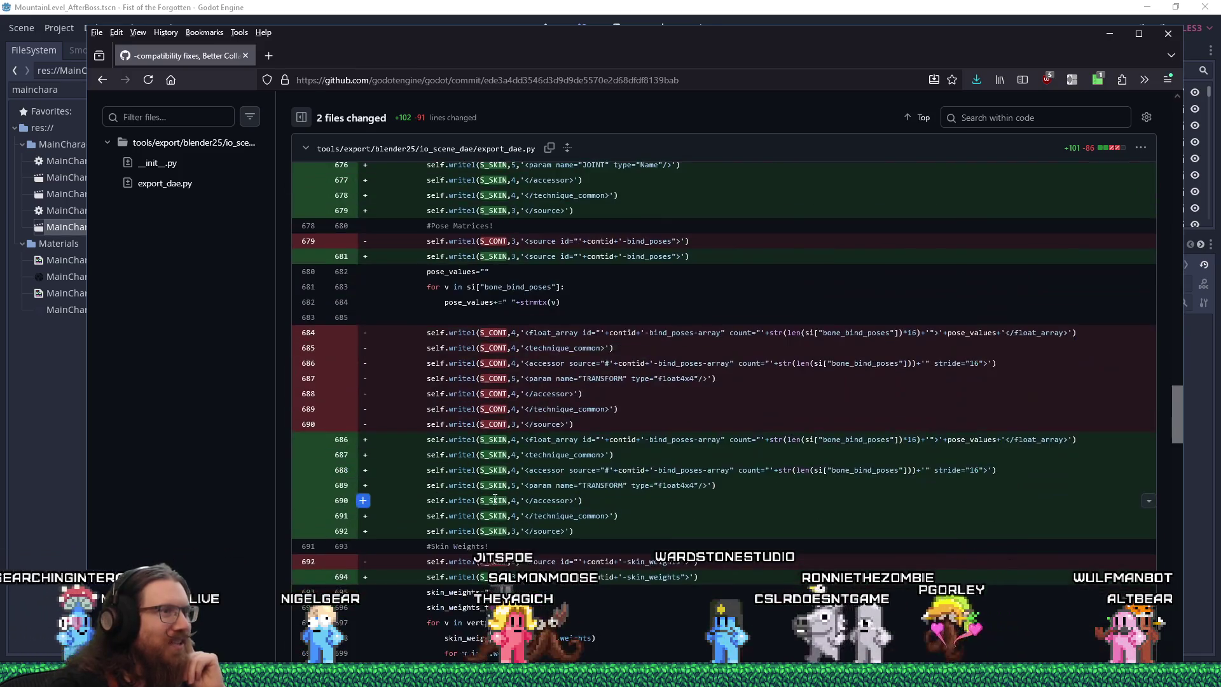
scroll(494, 456, down, 8)
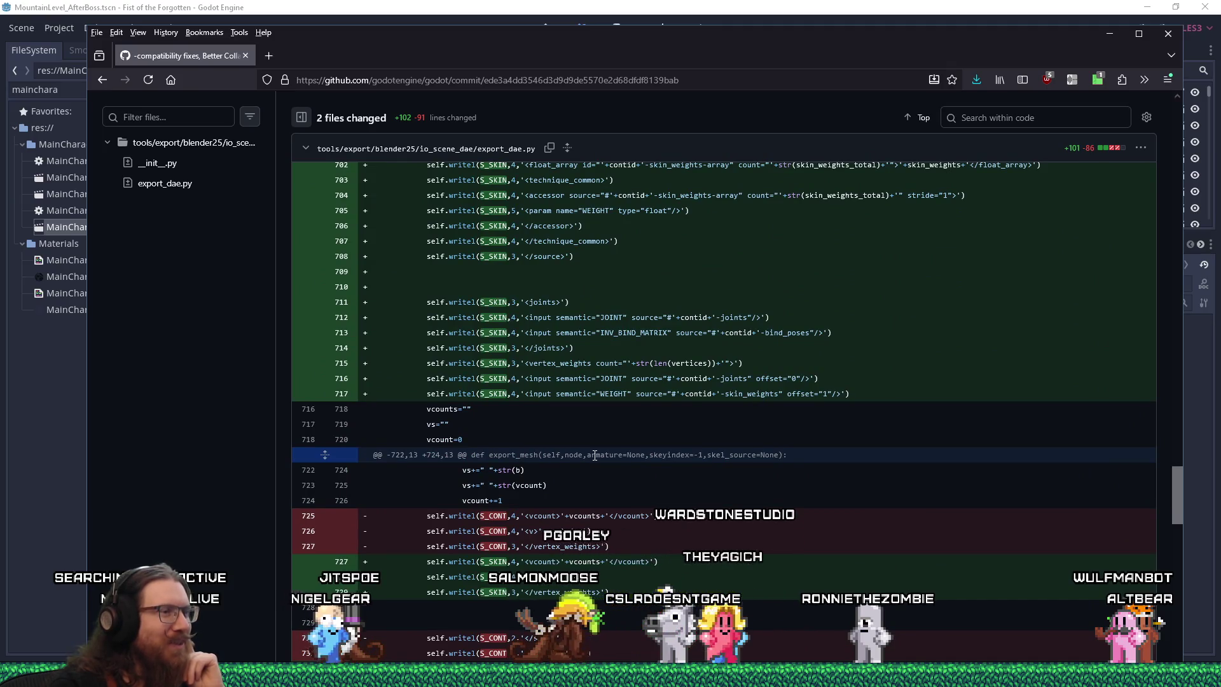
scroll(593, 454, down, 5)
scroll(593, 454, up, 1)
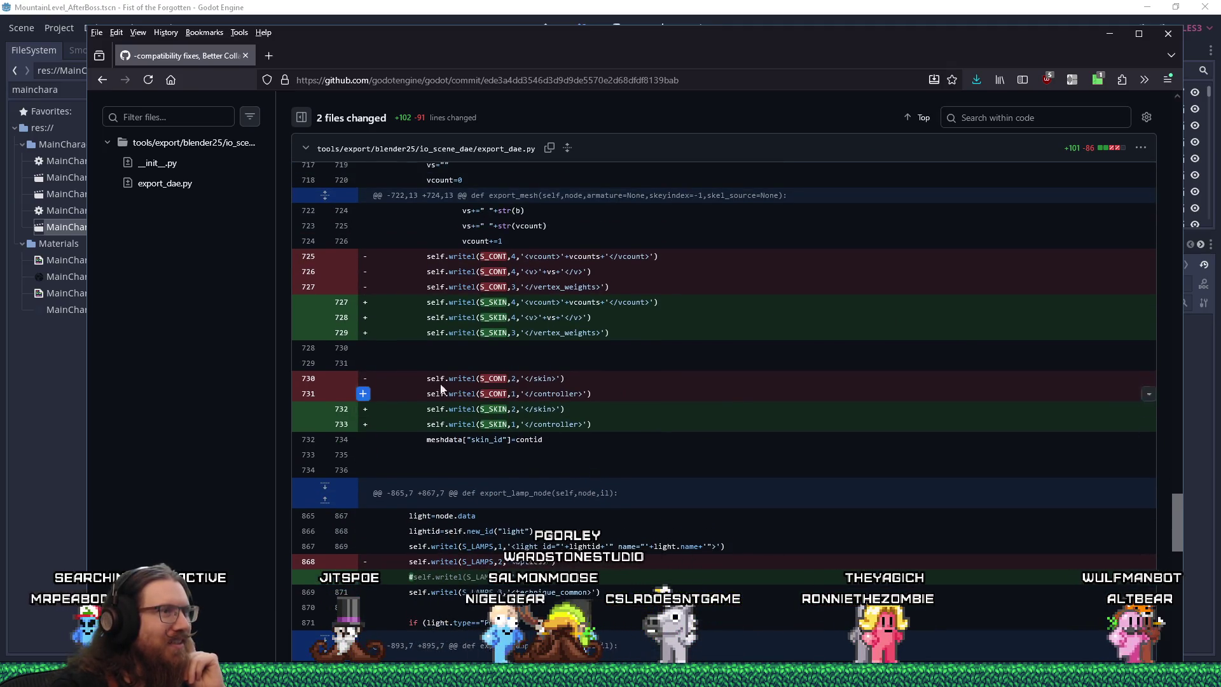
Go back to the commit list and scroll down to the October 3, 2014 commits.
click(104, 85)
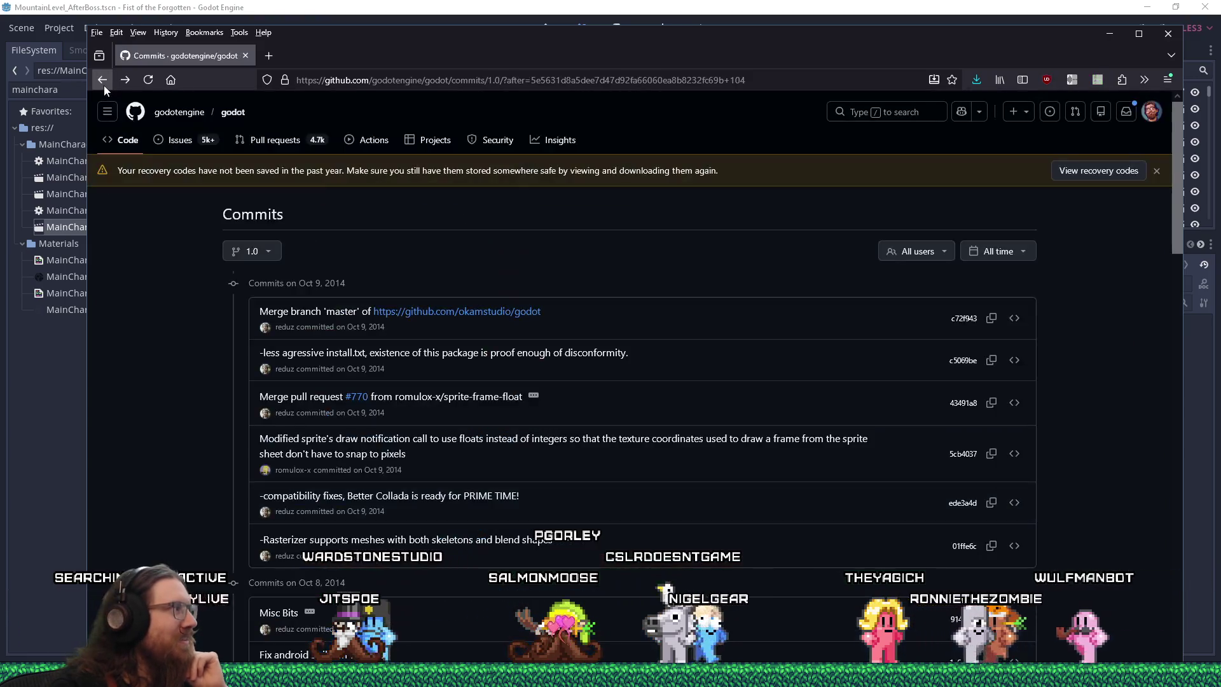
scroll(465, 449, down, 8)
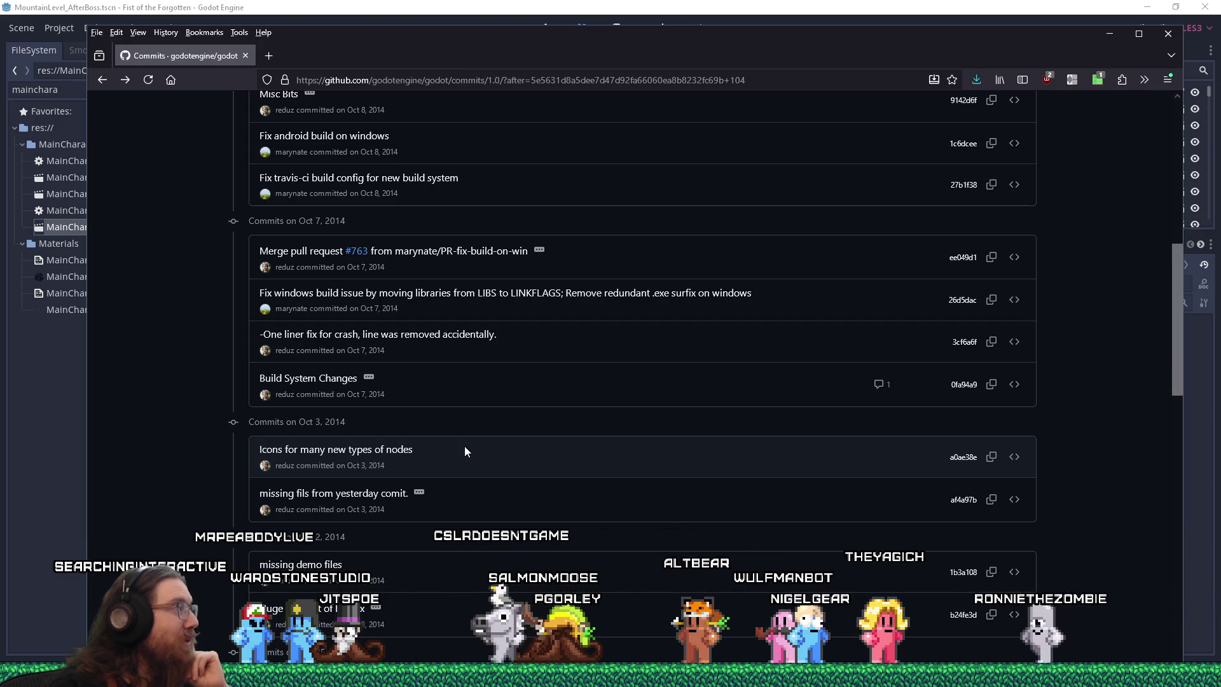
scroll(464, 450, down, 15)
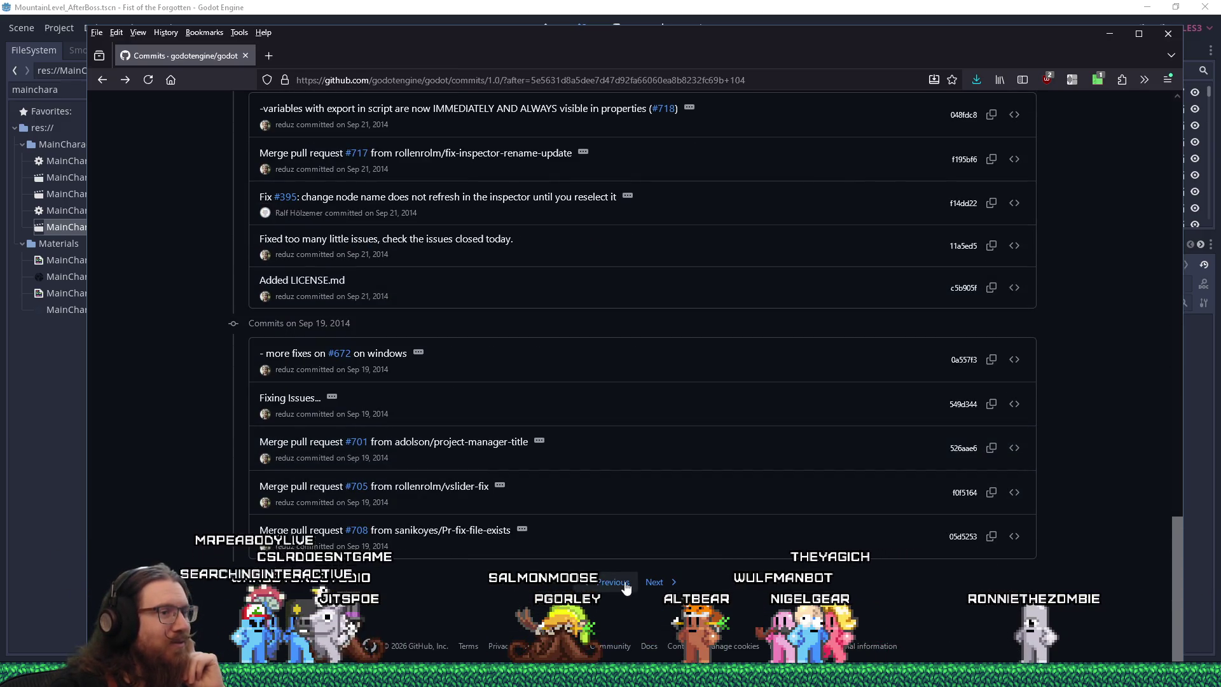
Load the next page of older commits and scroll to its bottom.
click(659, 591)
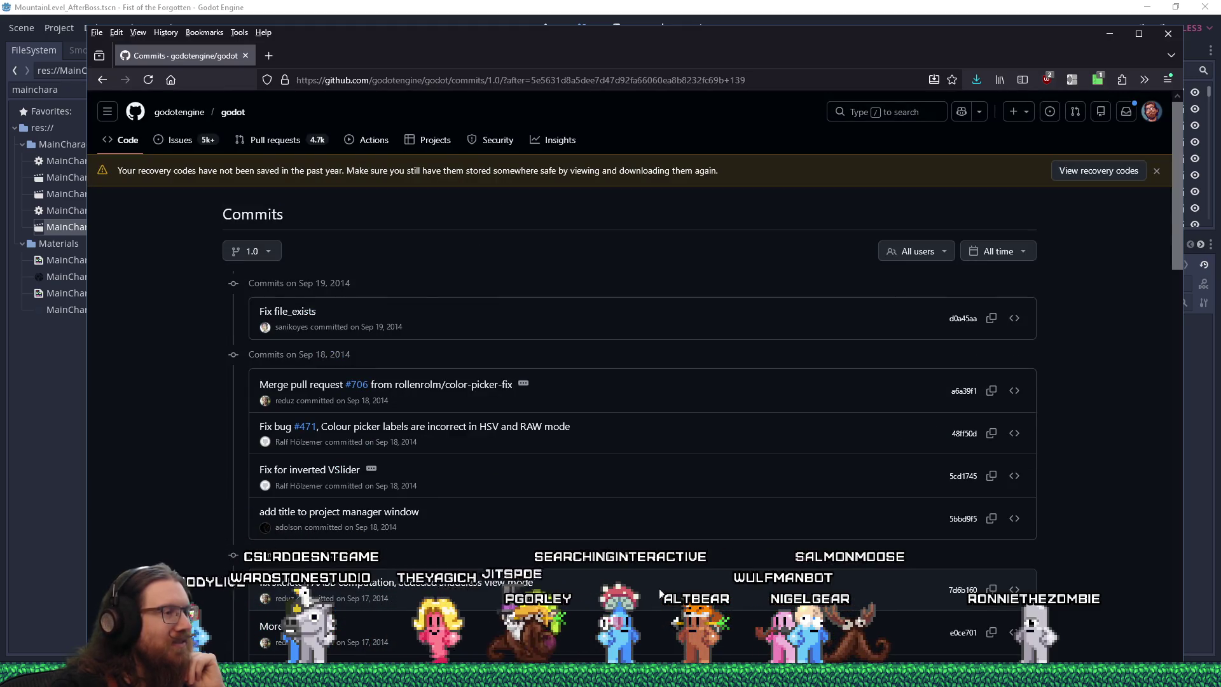
scroll(660, 593, down, 5)
scroll(660, 595, down, 10)
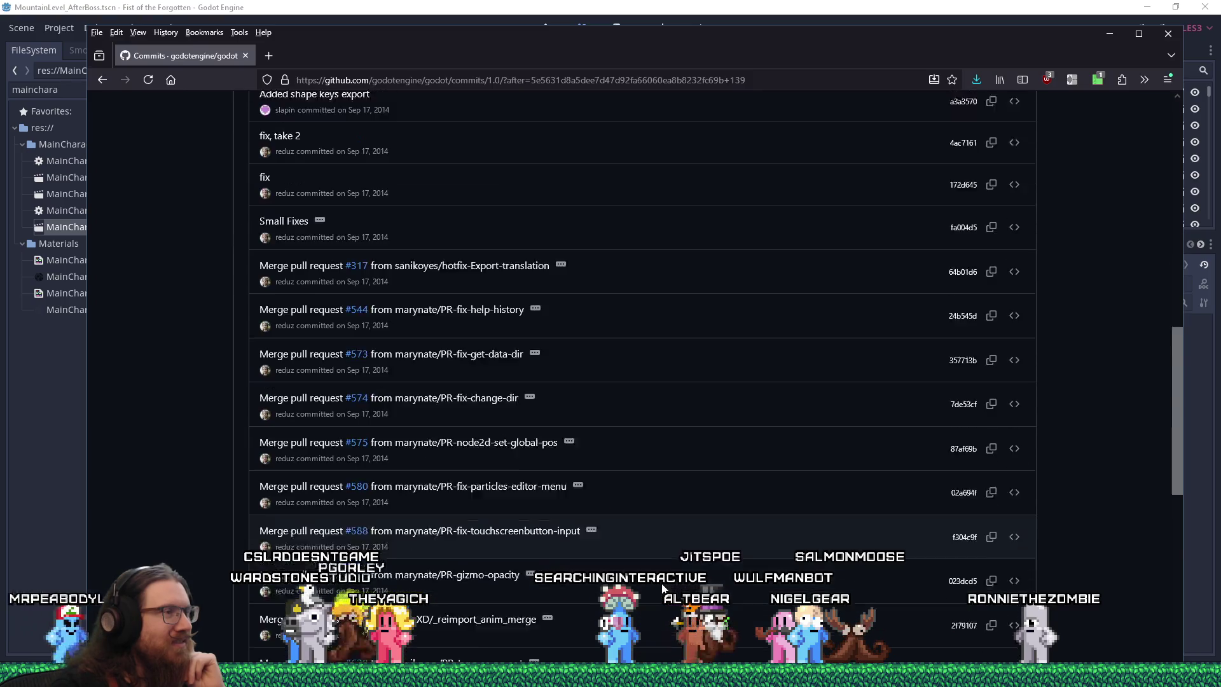
scroll(662, 588, down, 5)
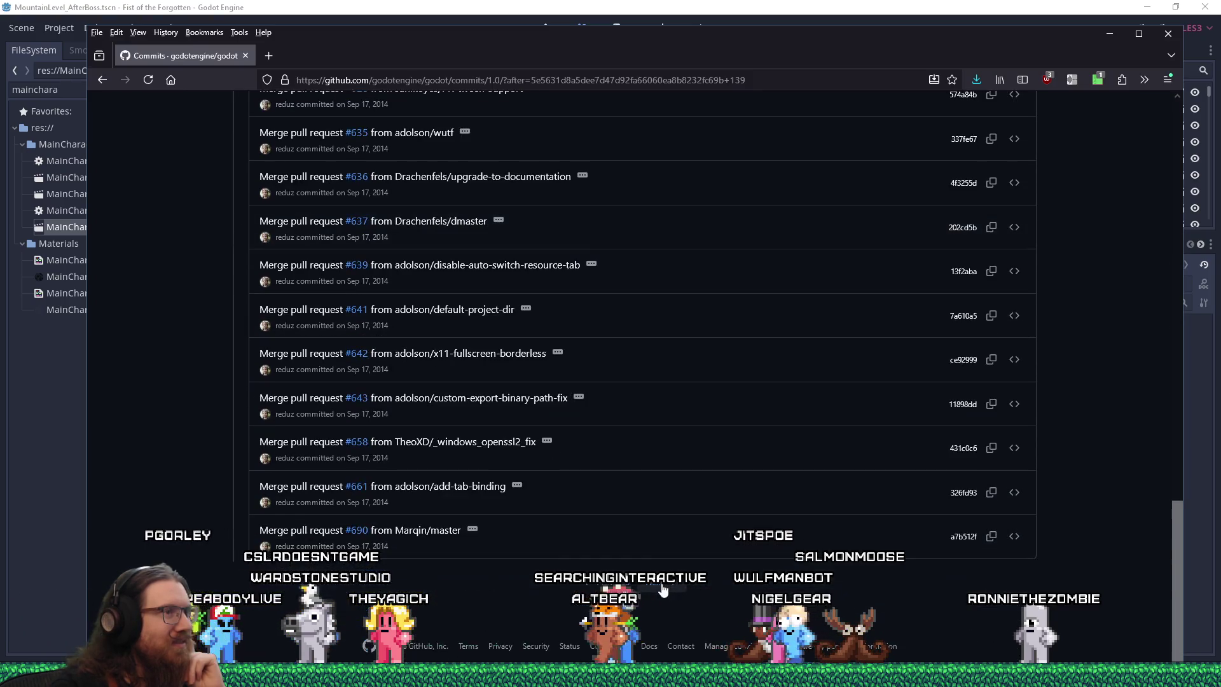
scroll(662, 587, down, 5)
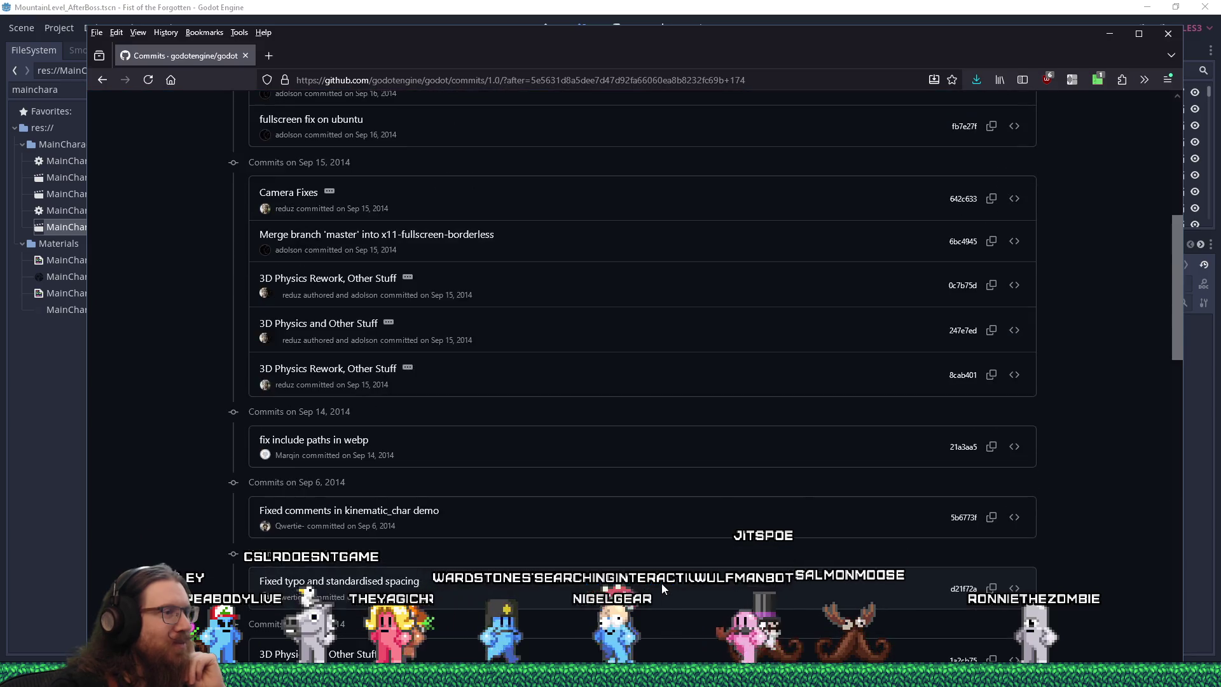
scroll(662, 588, down, 7)
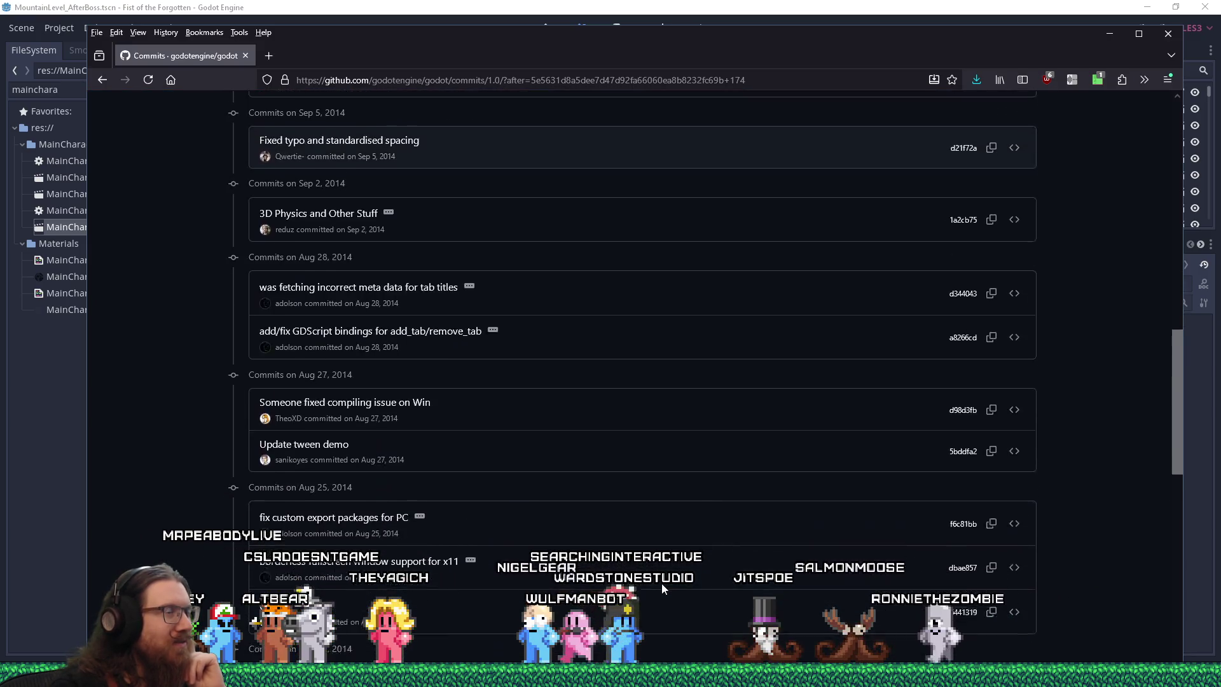
scroll(662, 587, down, 7)
scroll(661, 586, down, 5)
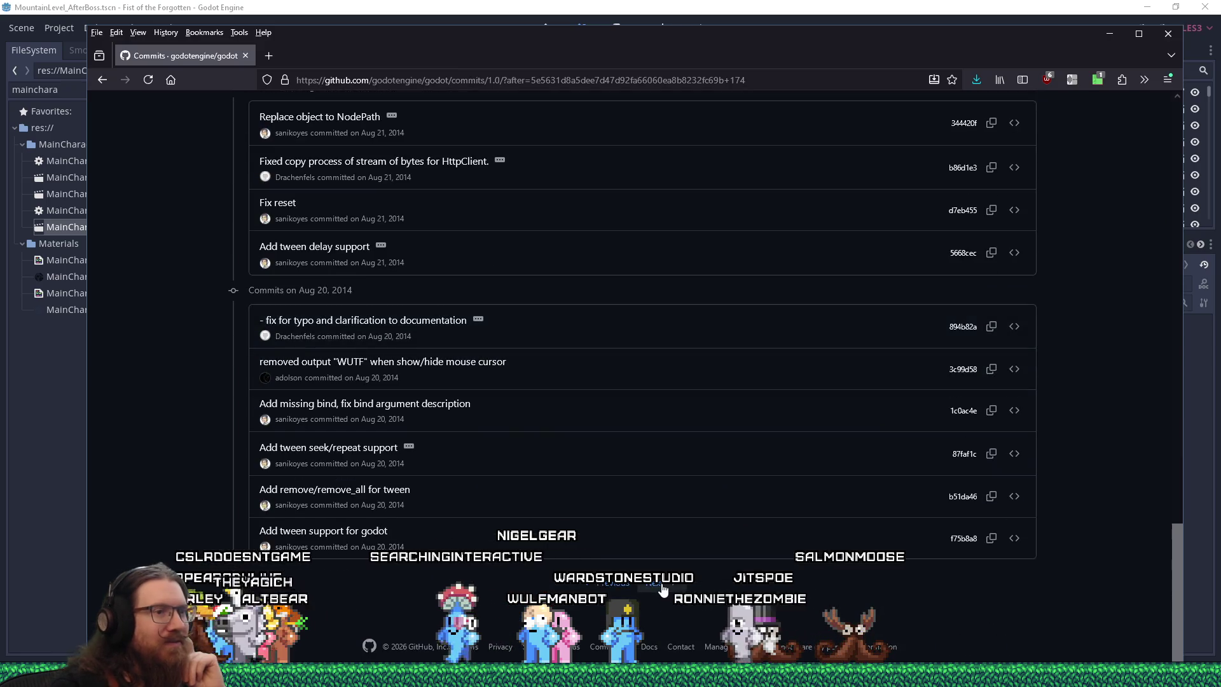
Page back again to the July 2, July 1 and June 30, 2014 commits.
click(662, 587)
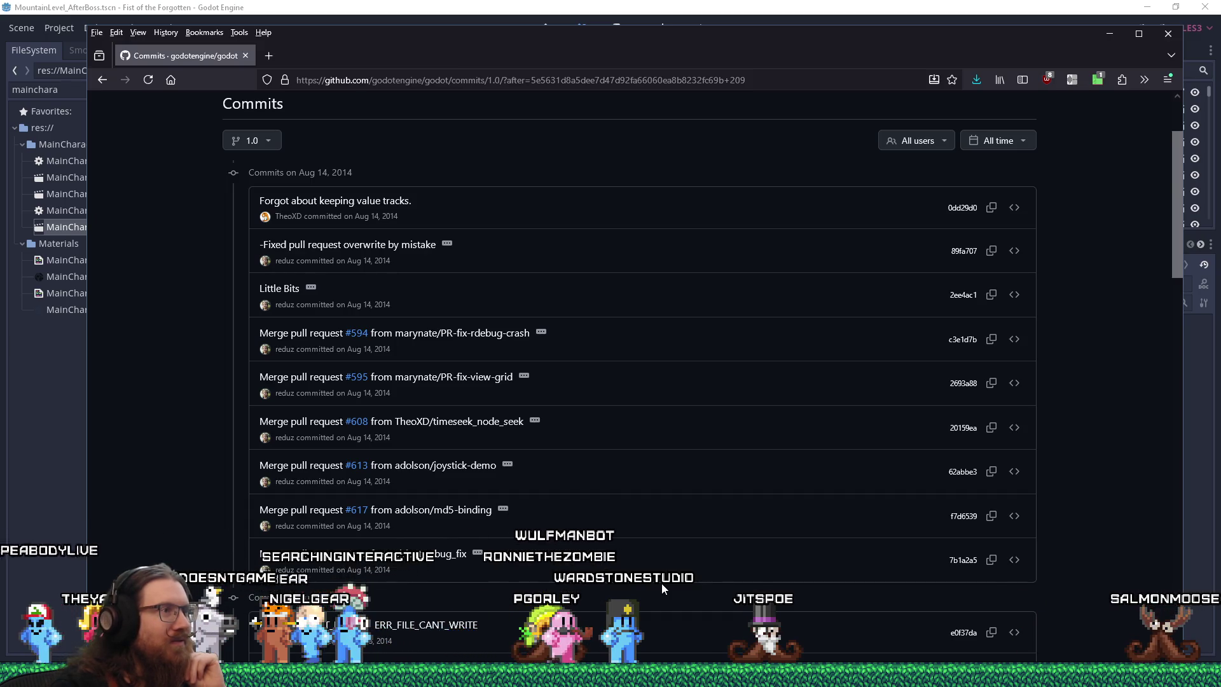
scroll(661, 582, down, 2)
scroll(662, 587, down, 6)
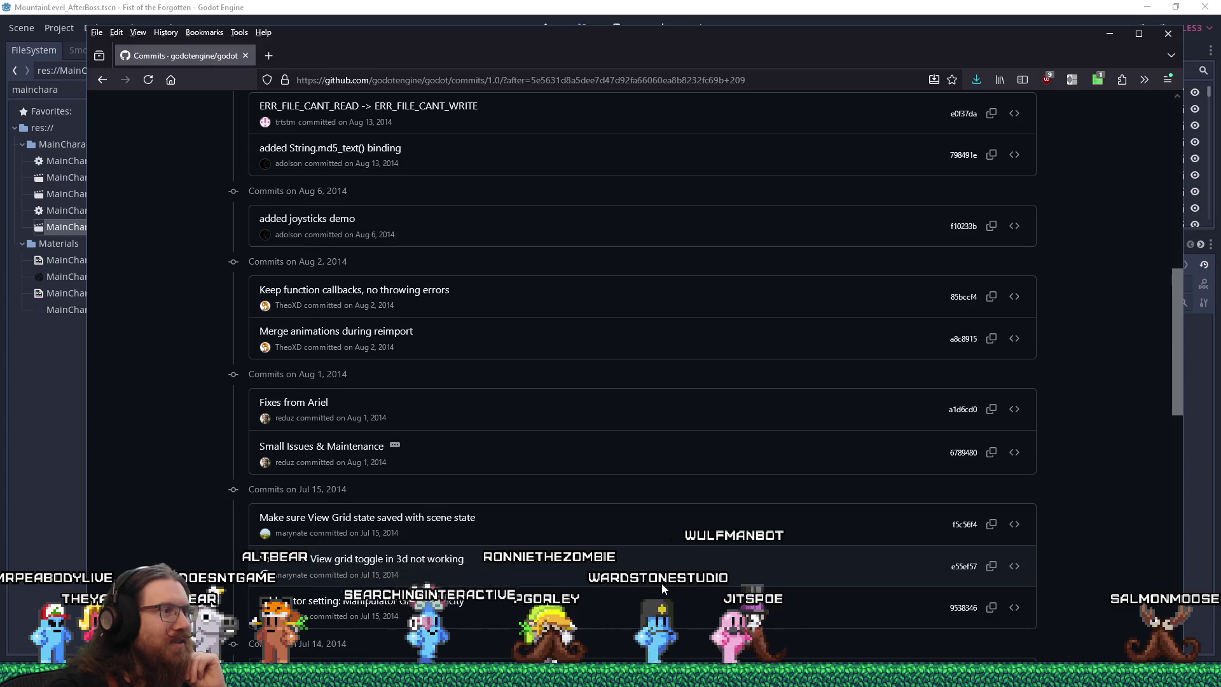
scroll(662, 587, down, 7)
scroll(662, 587, down, 3)
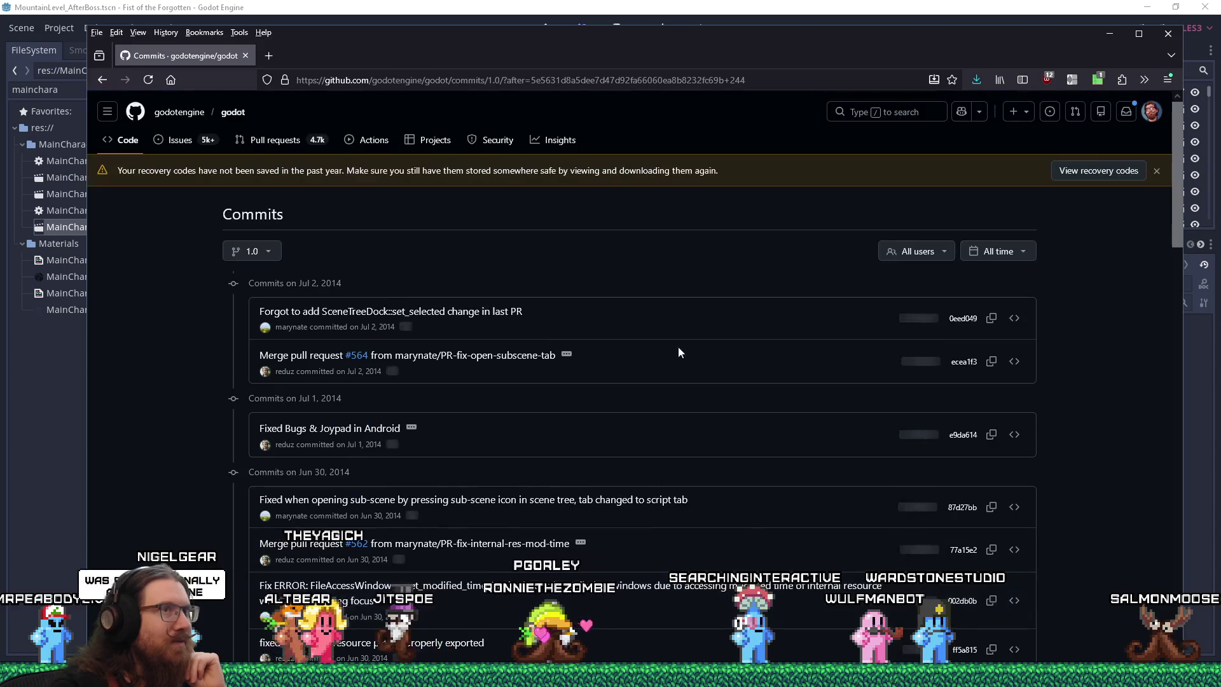
click(736, 80)
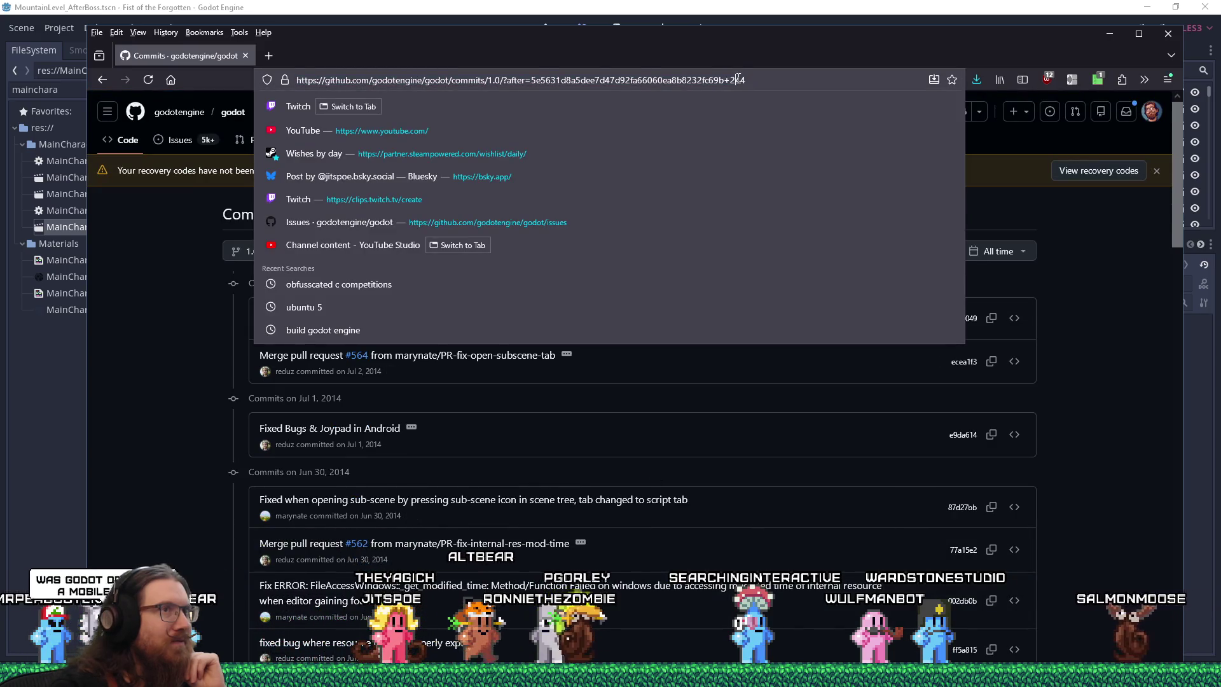
Edit the URL's commit offset to 844, then 444, reaching the April 1–3, 2014 commits.
text(0)
key(Return)
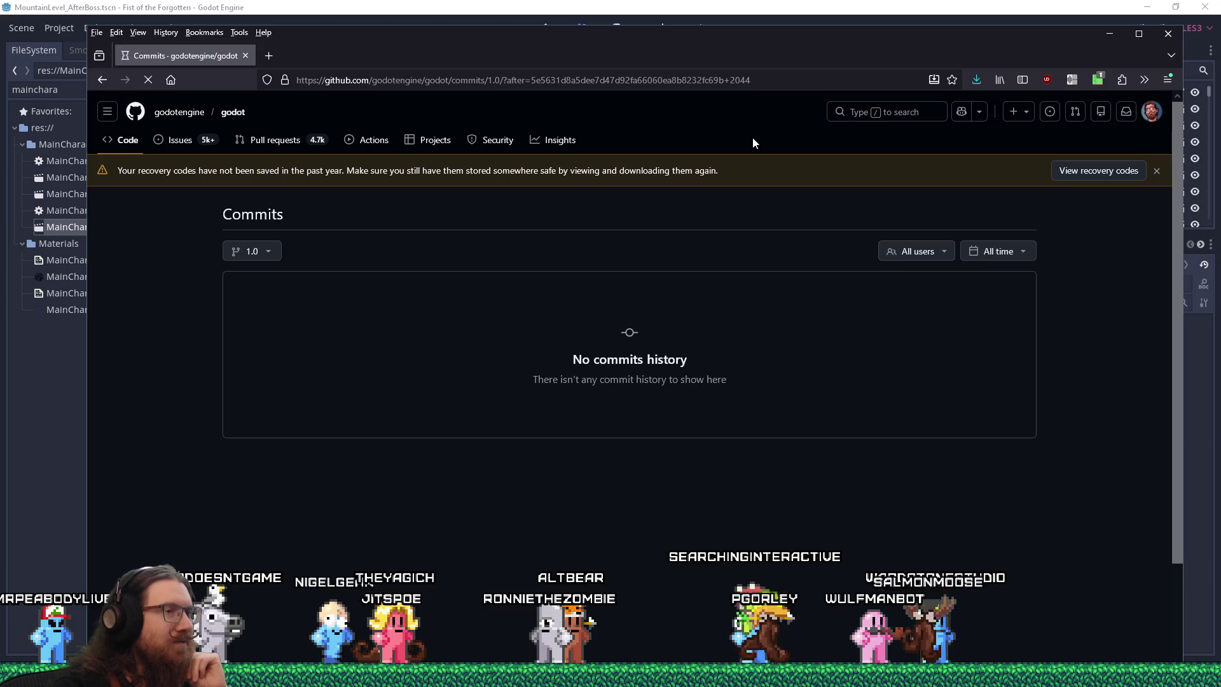
click(737, 80)
drag(730, 80, 740, 81)
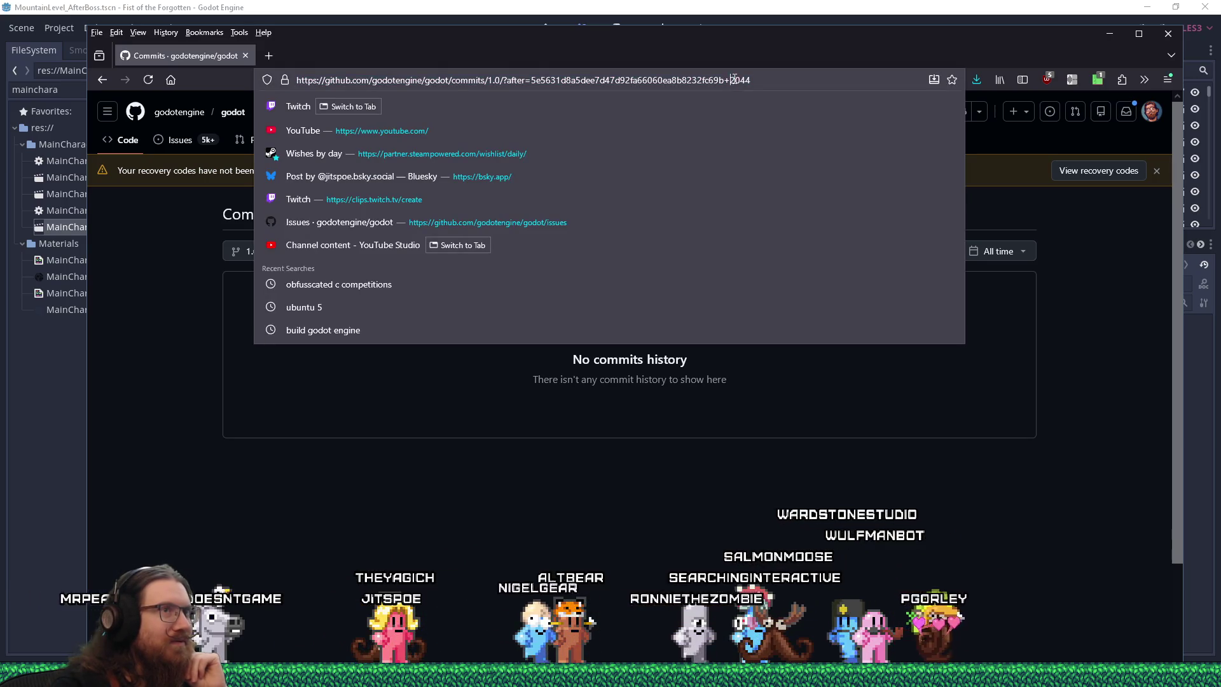
text(8)
key(Return)
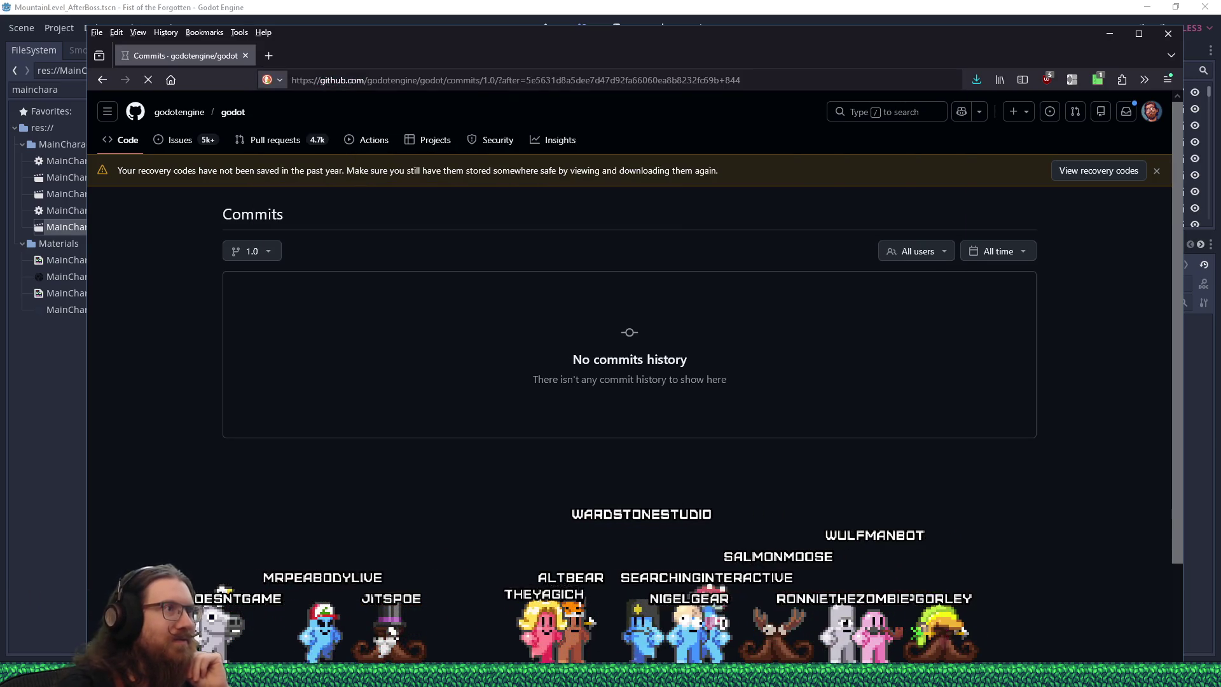
click(734, 80)
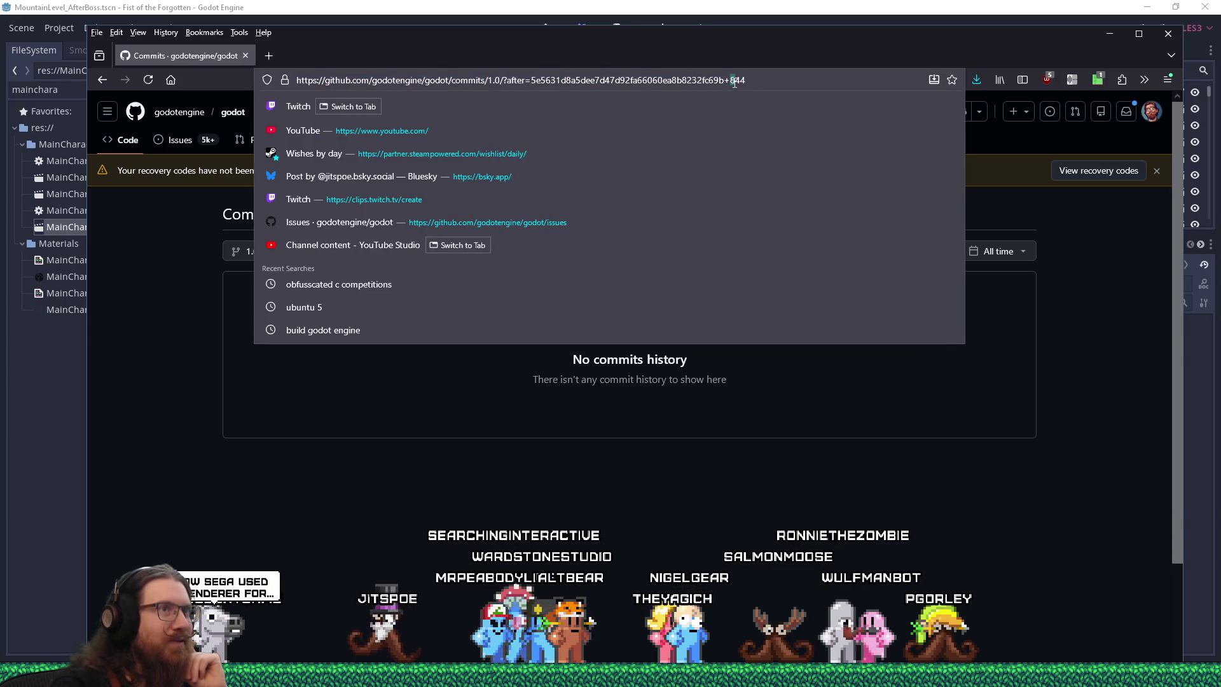
text(4)
key(Return)
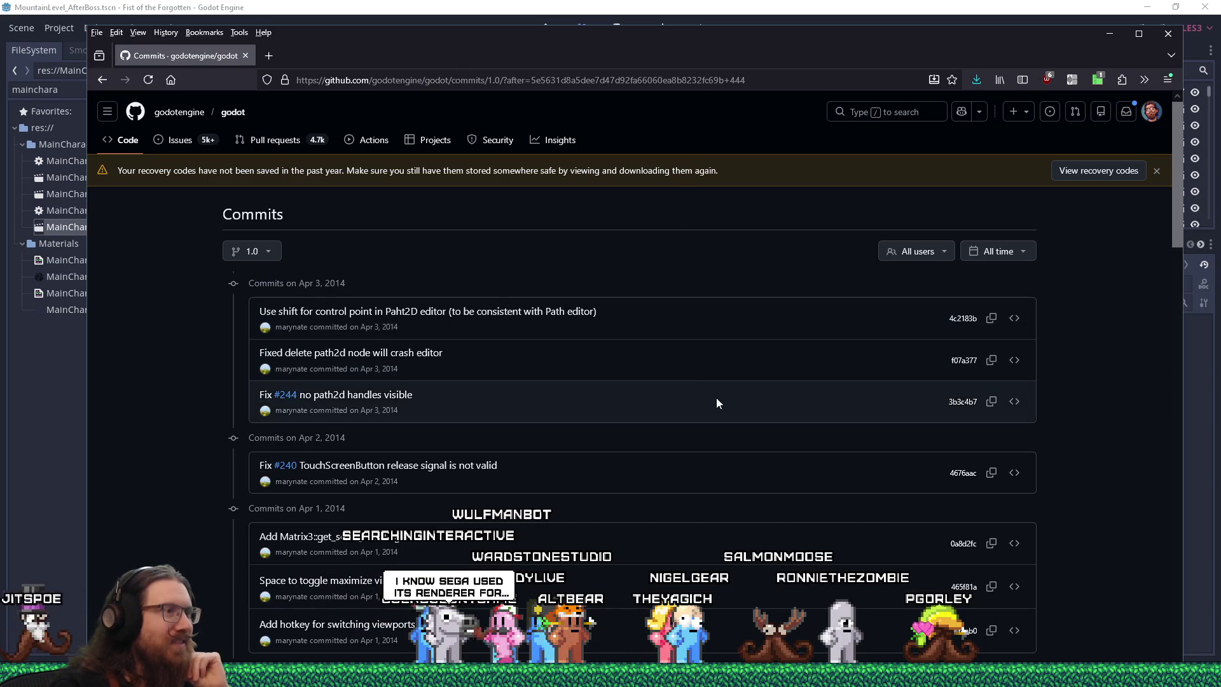
scroll(715, 398, down, 4)
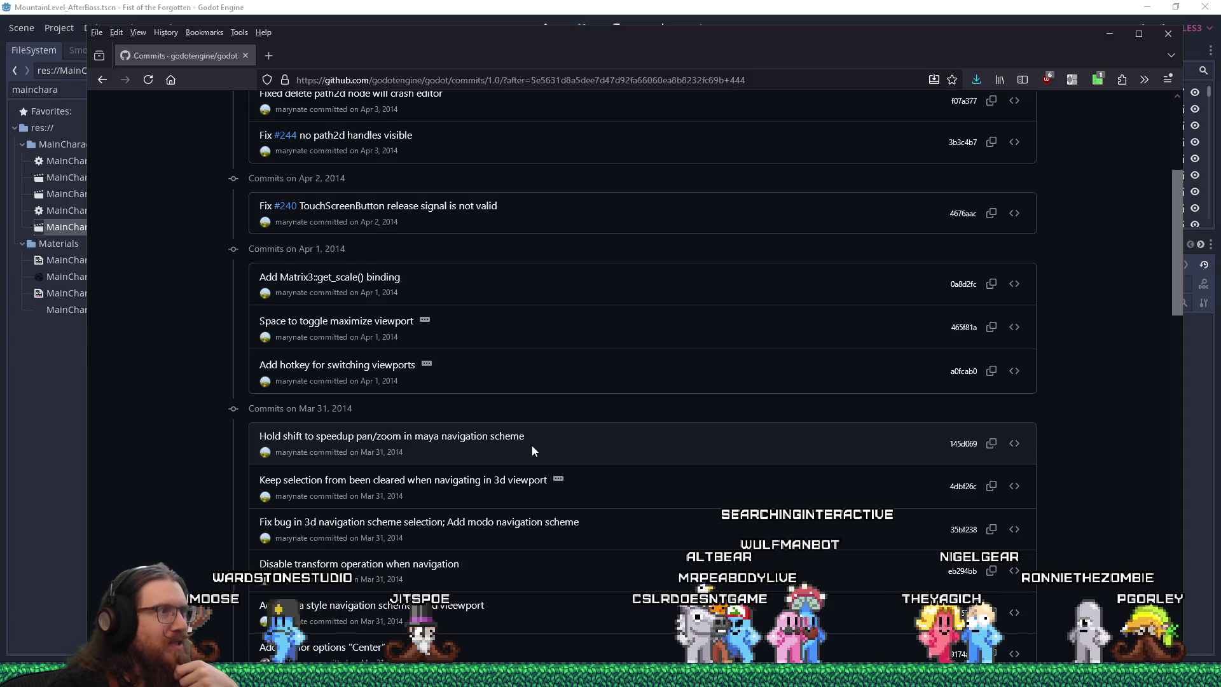
scroll(532, 449, down, 5)
scroll(532, 449, down, 4)
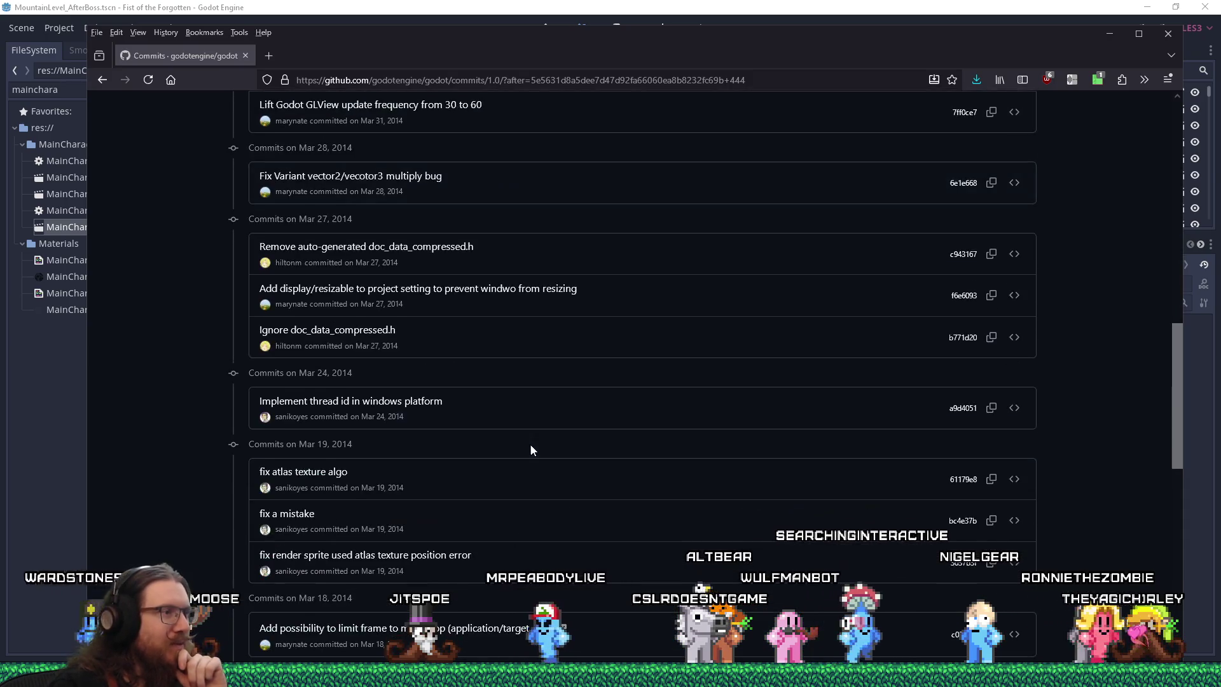
scroll(531, 449, down, 5)
scroll(526, 448, down, 4)
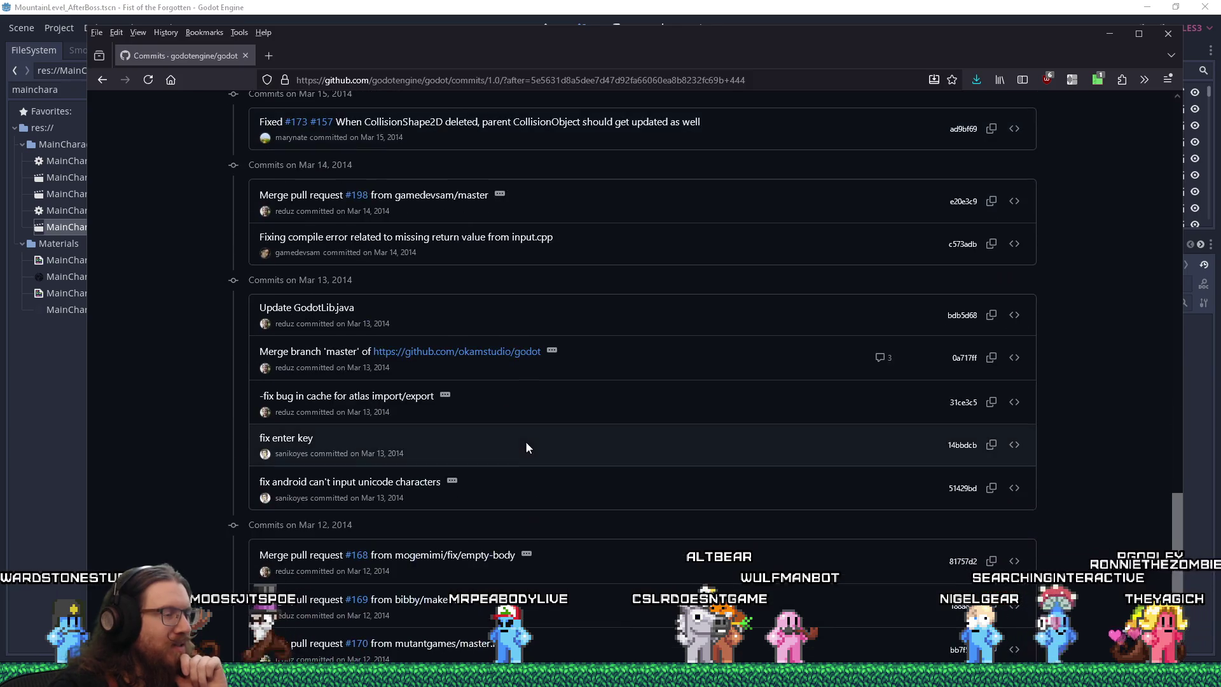
scroll(526, 446, down, 3)
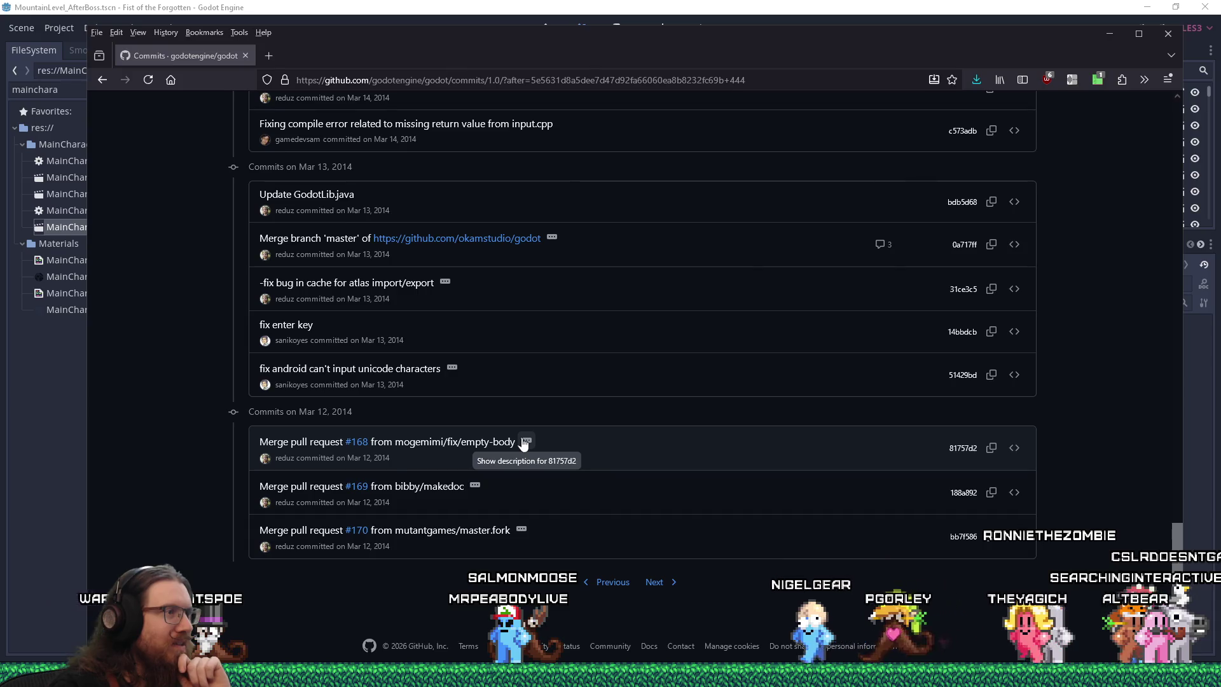
key(alt+Tab)
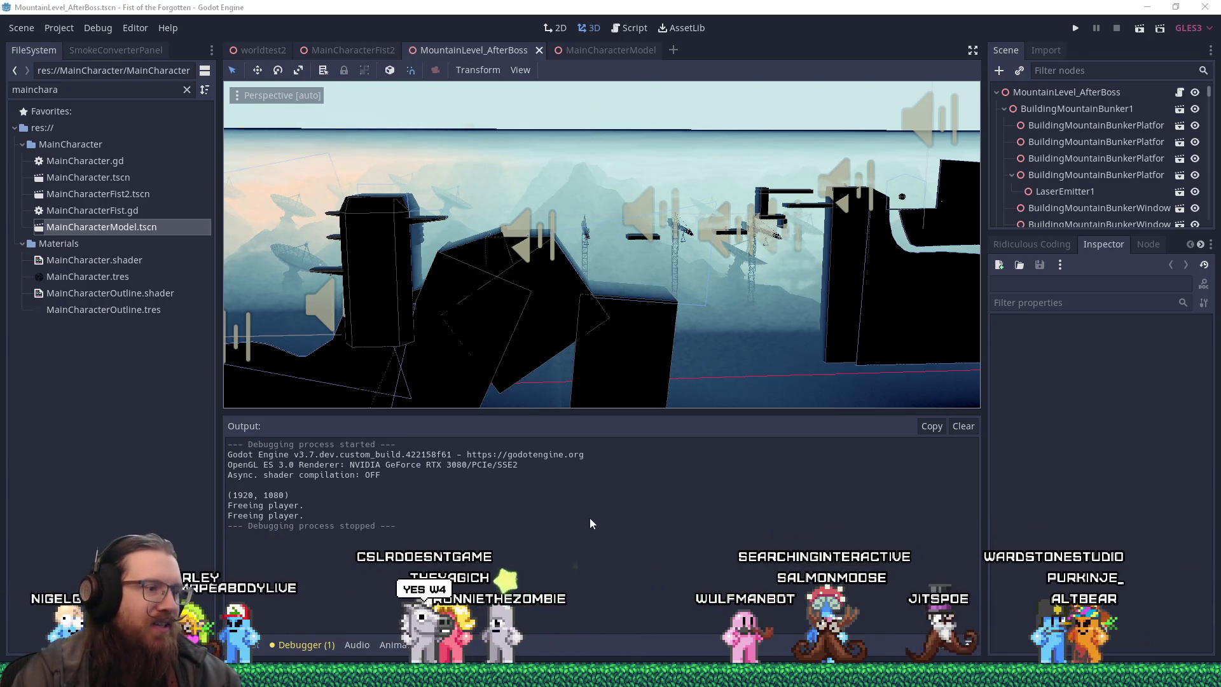
Bring the fotf_devlog notes forward briefly, then close Notepad to return to MountainLevel_AfterBoss.
mouse_move(553, 675)
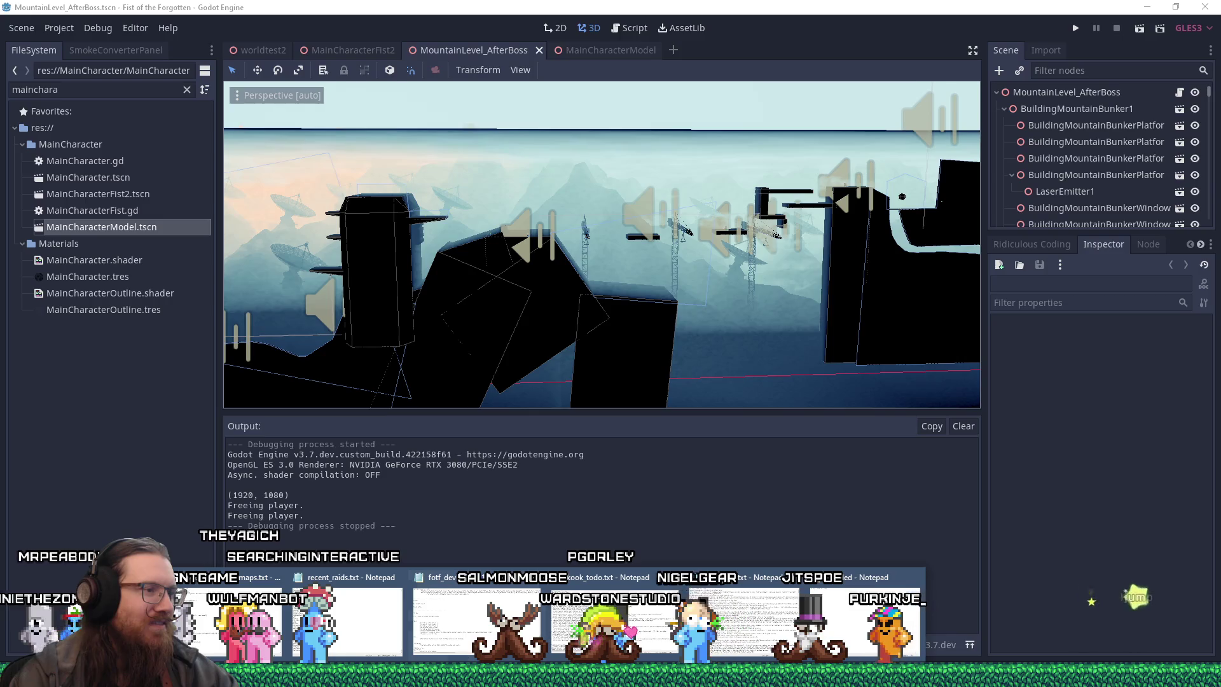
click(466, 645)
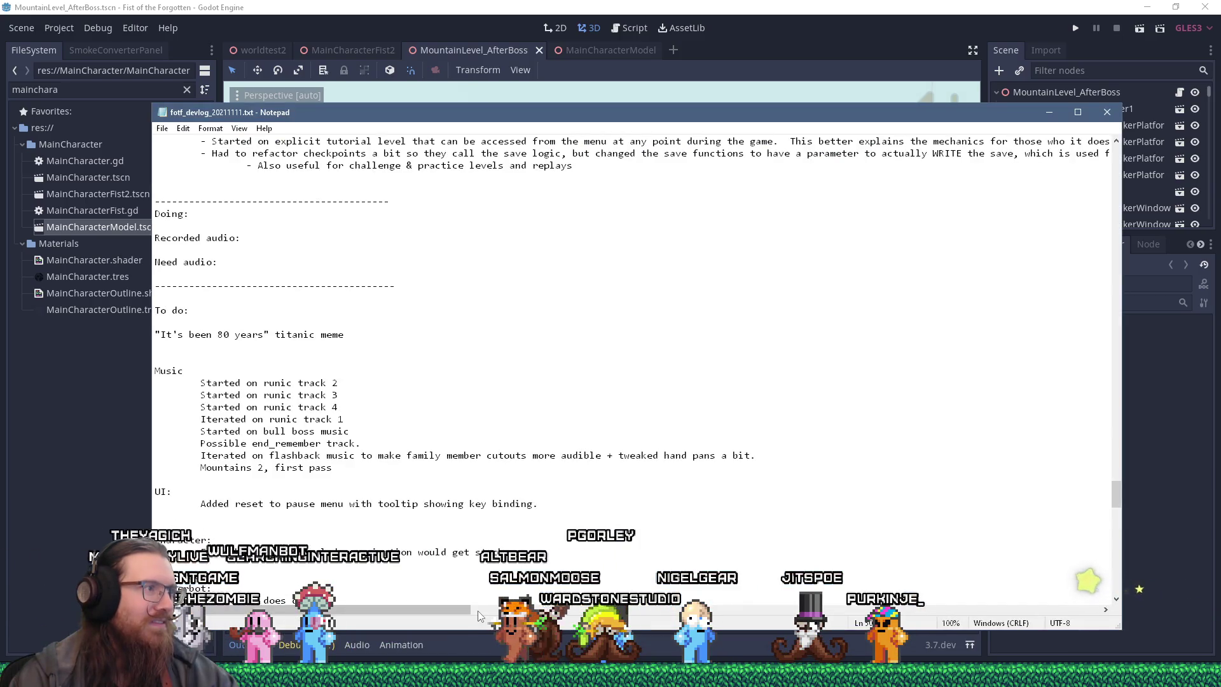
click(1107, 112)
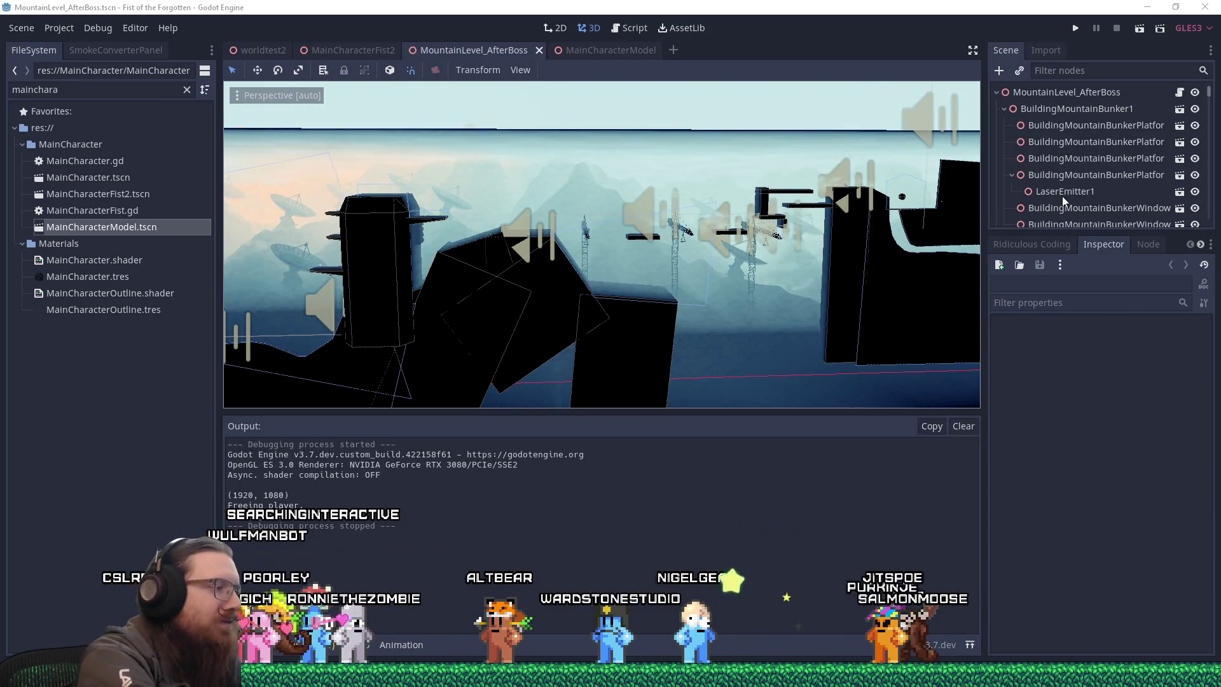
Use the Run box (Win+R) to enter the e:\projects\fotf\art_source path toward video_scripts.
key(super+r)
text(e:\projects\)
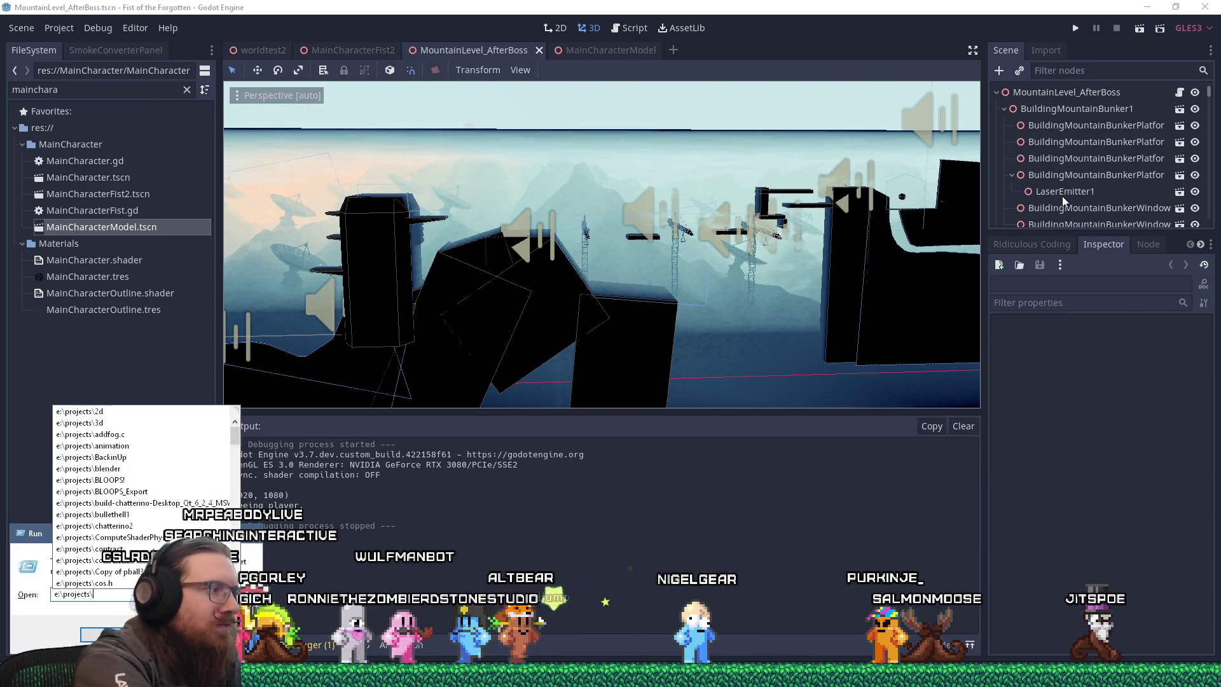
text(fotf\)
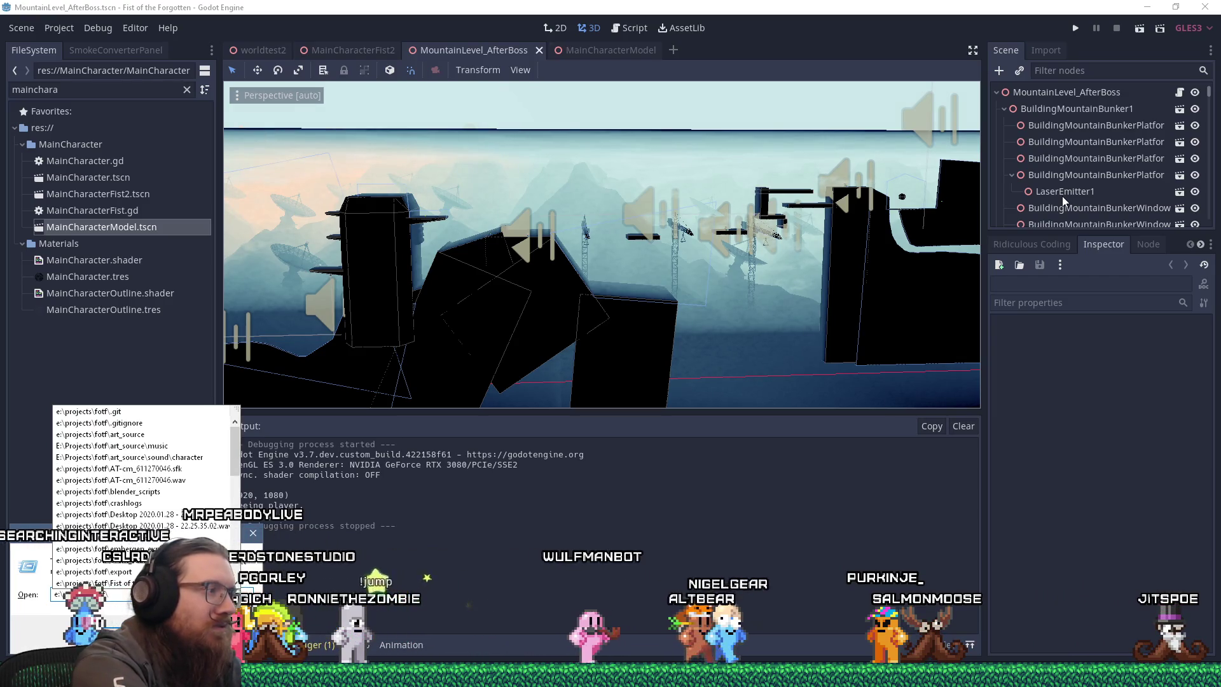
text(art)
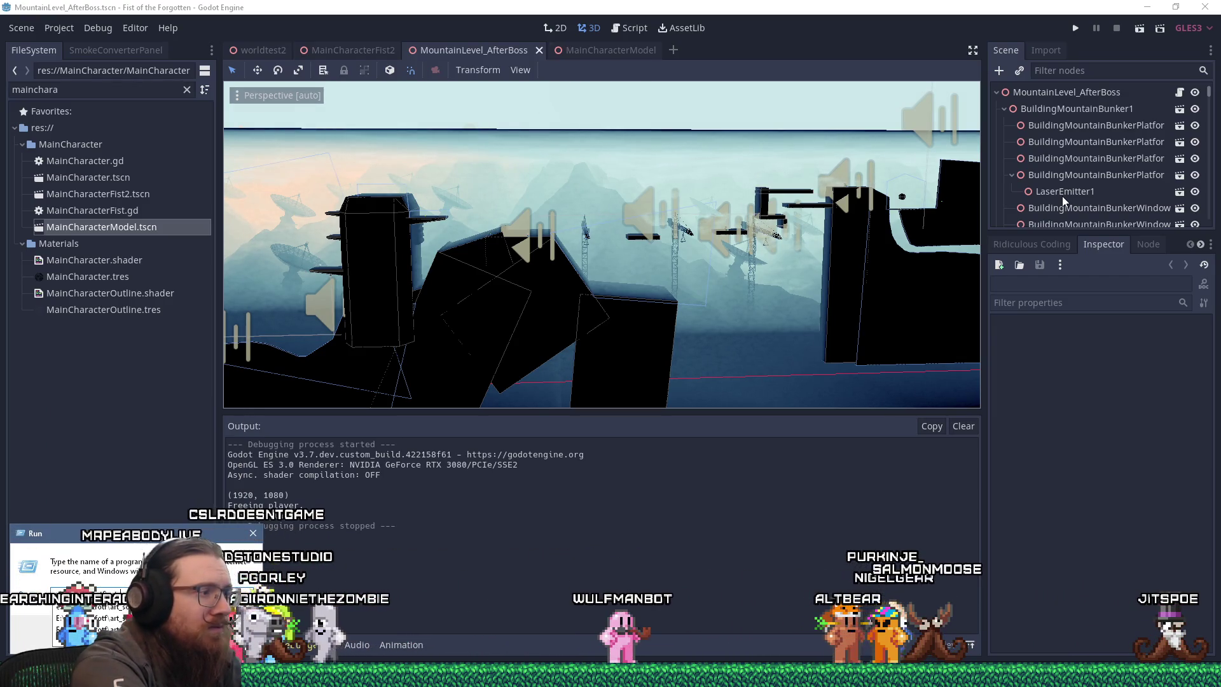
text(_source\)
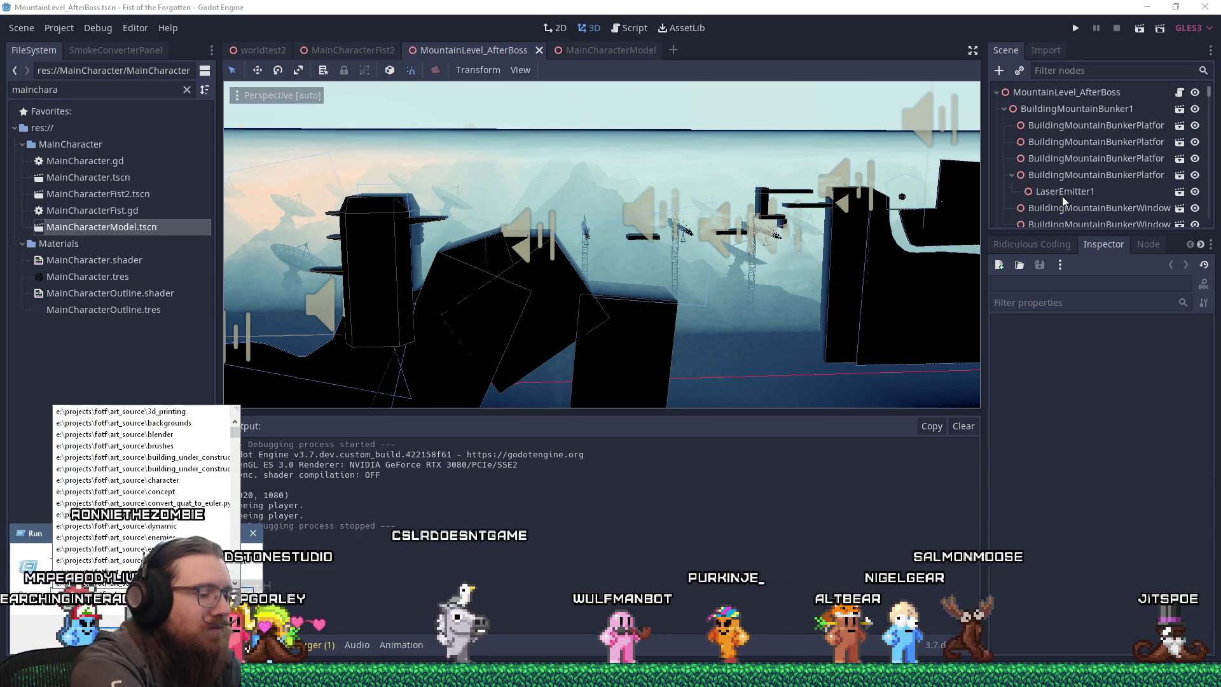
text(c)
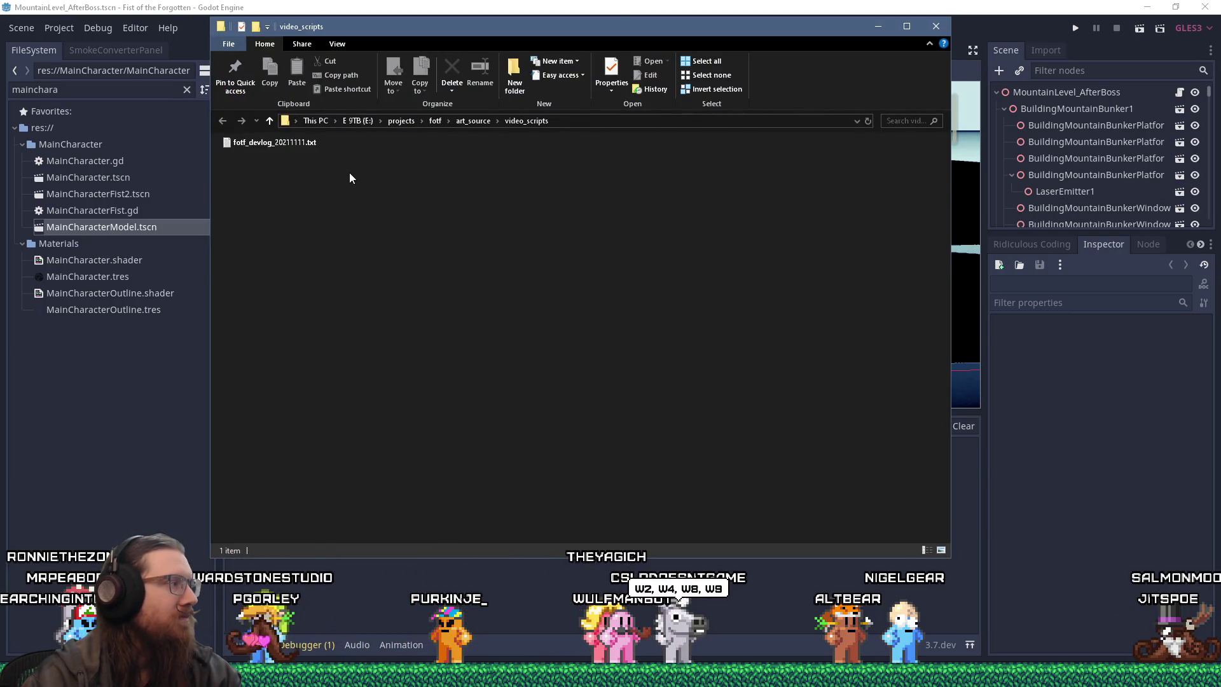
Open fotf_devlog_20211111.txt, move its Notepad window higher, and drag the scrollbar down.
double_click(299, 143)
drag(329, 101, 326, 73)
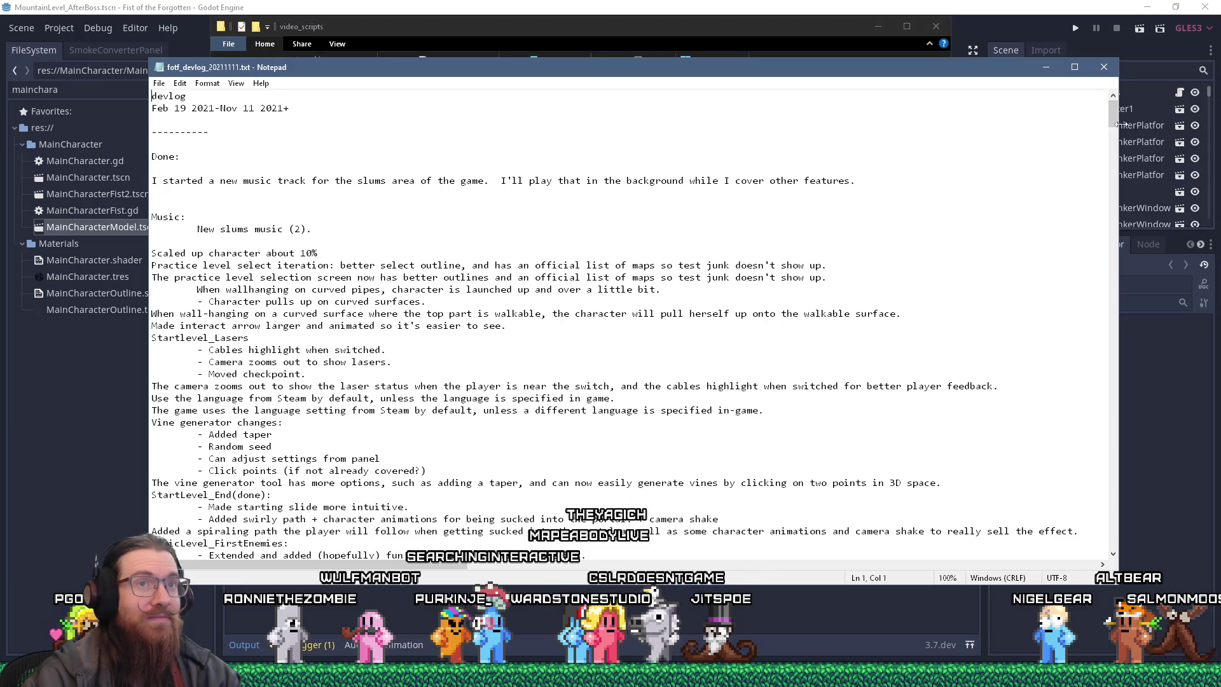
drag(1114, 120, 1106, 455)
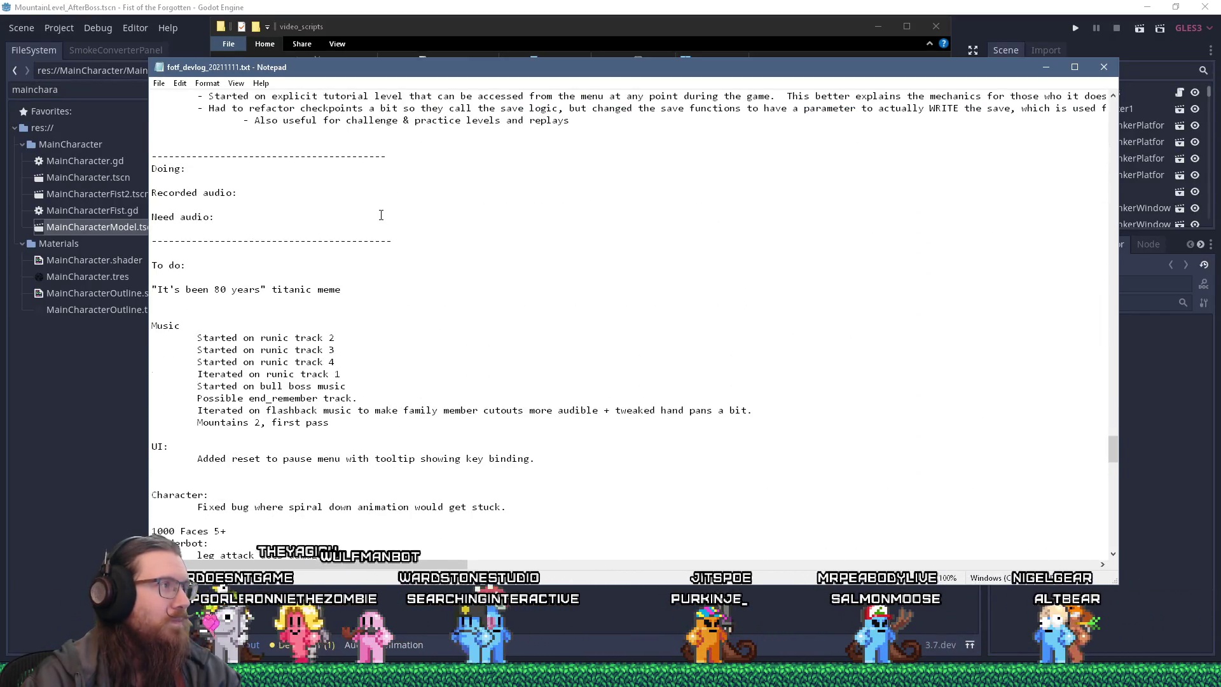
Scroll through the devlog's Done and To do lists down to the Camera and Misc notes.
scroll(360, 388, down, 3)
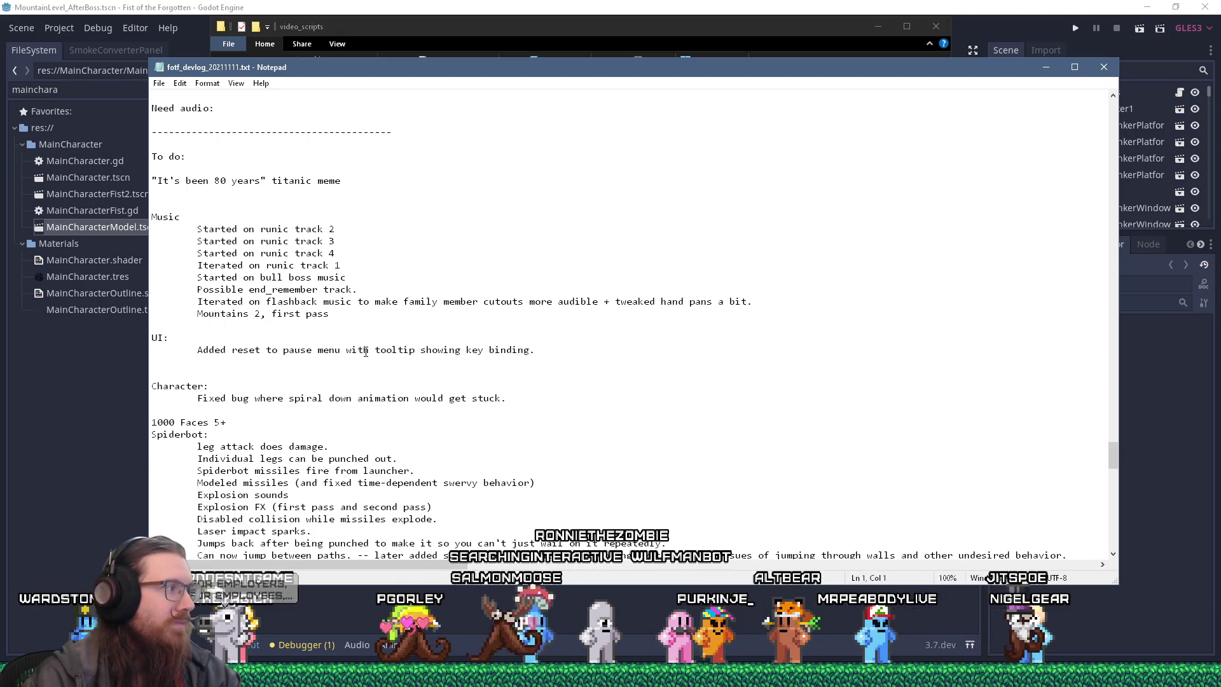
scroll(367, 347, down, 3)
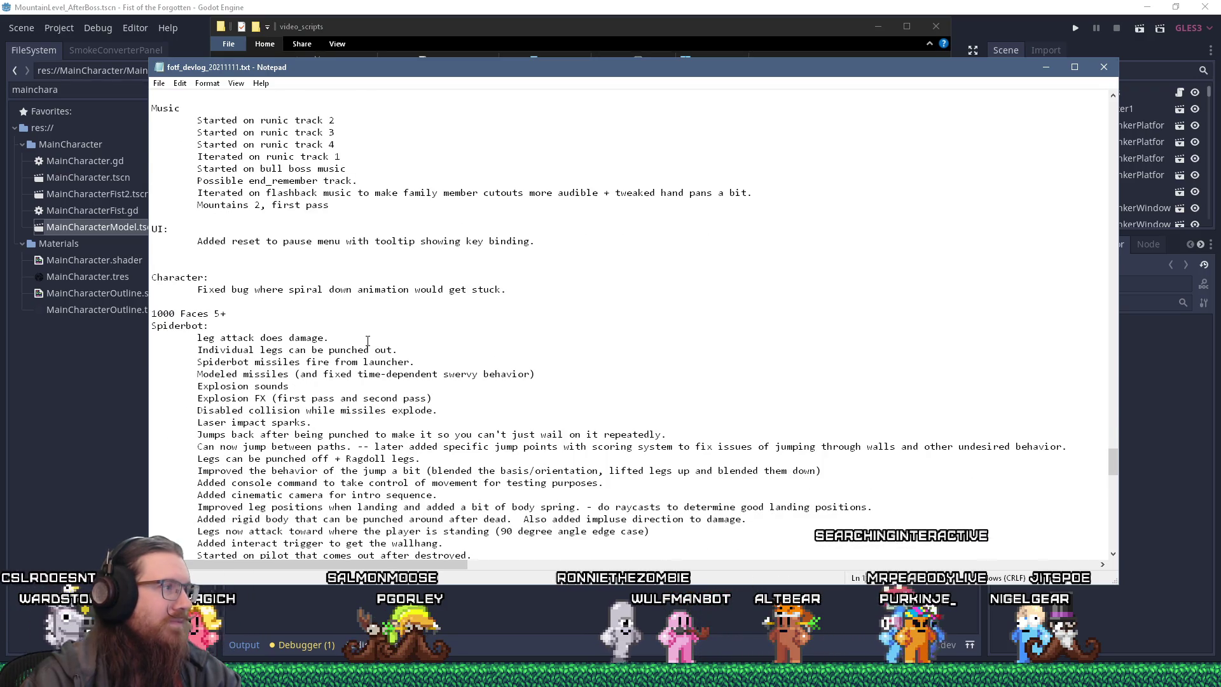
scroll(367, 344, down, 5)
scroll(366, 343, down, 4)
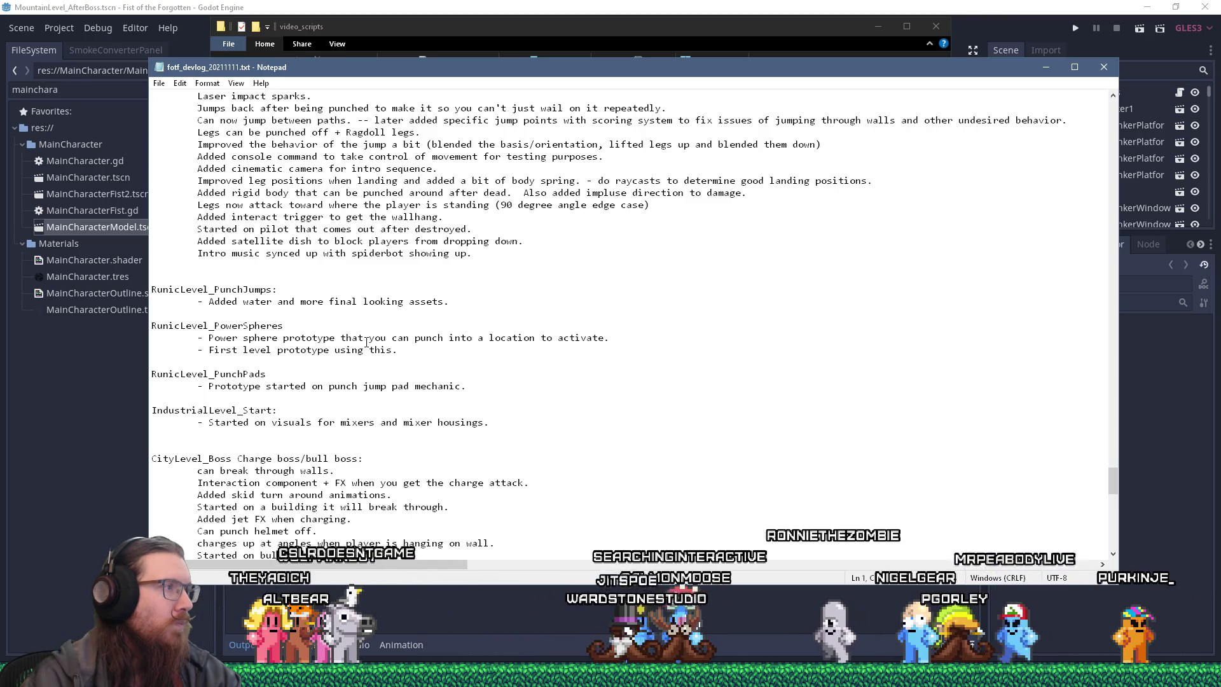
scroll(366, 344, down, 3)
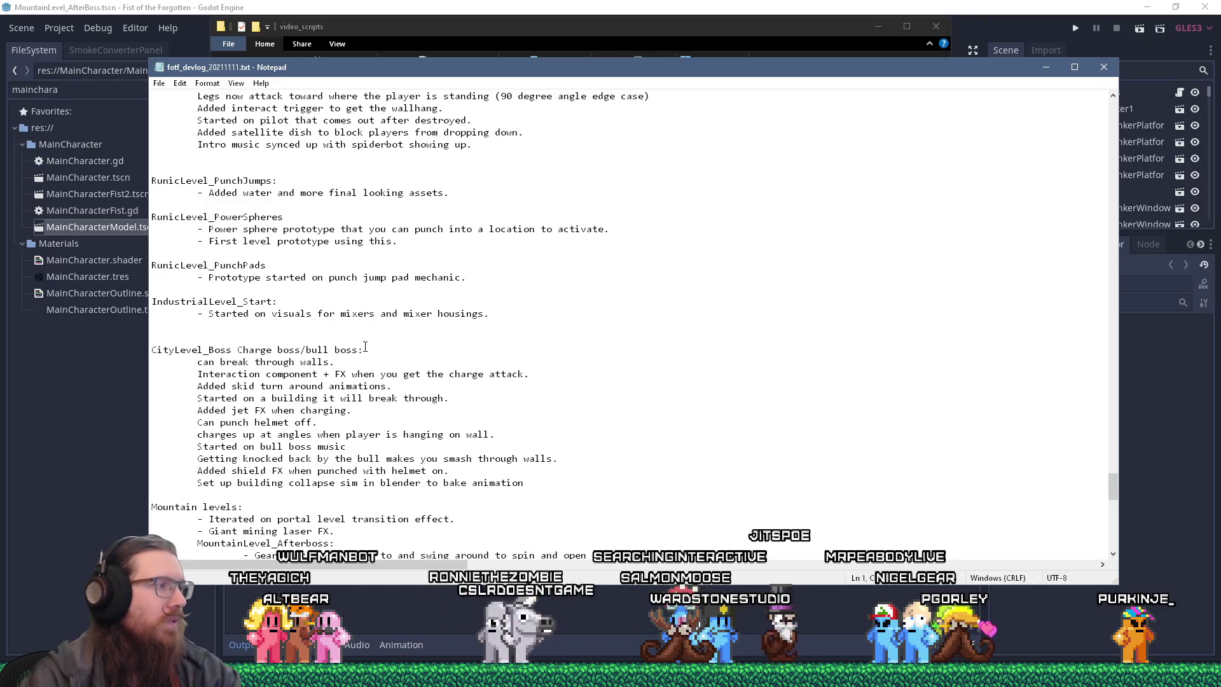
scroll(364, 344, down, 4)
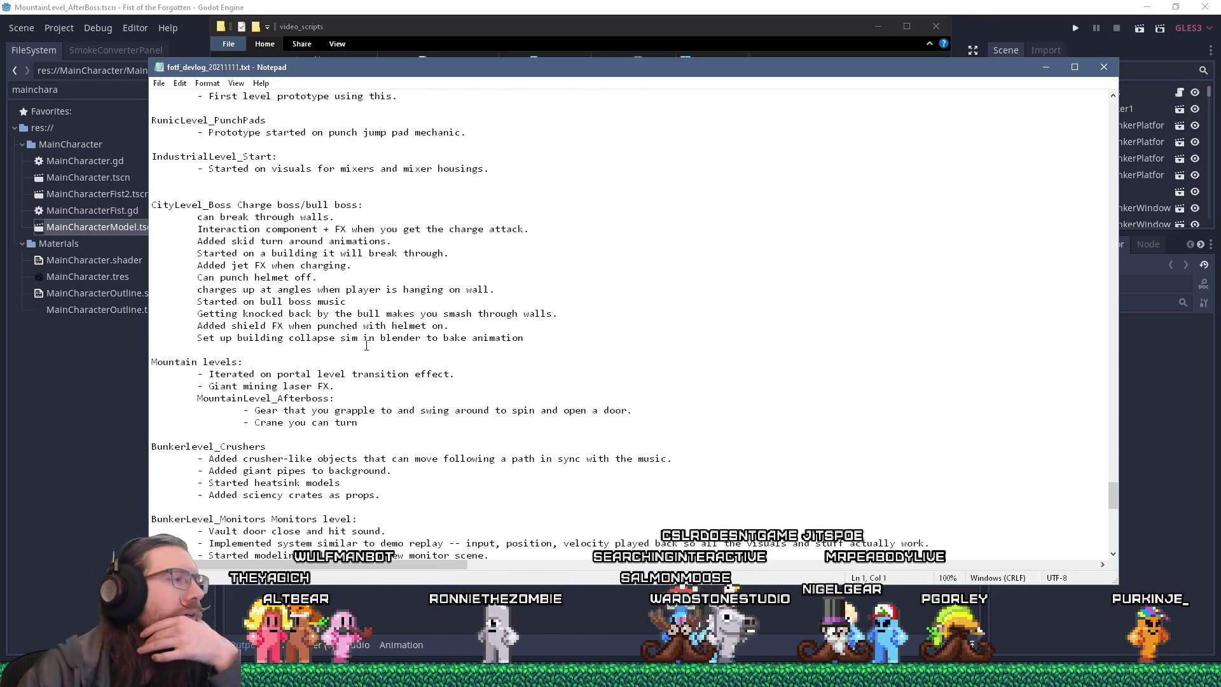
scroll(362, 344, down, 6)
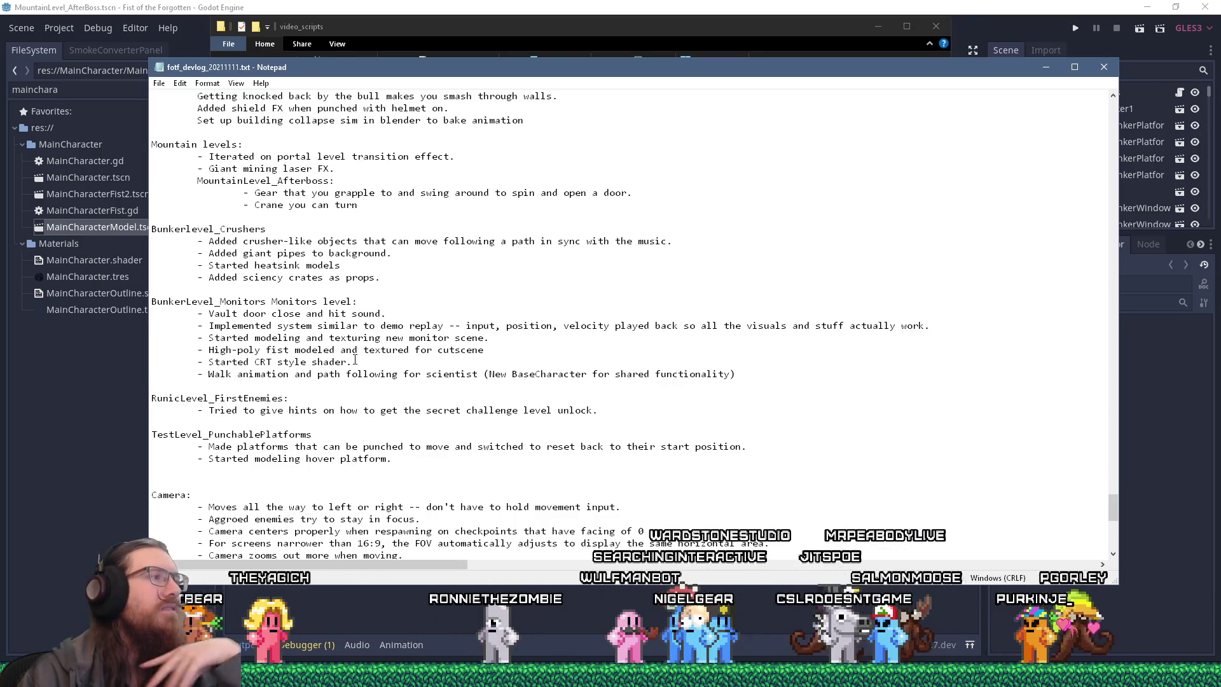
scroll(355, 361, down, 4)
scroll(355, 361, down, 9)
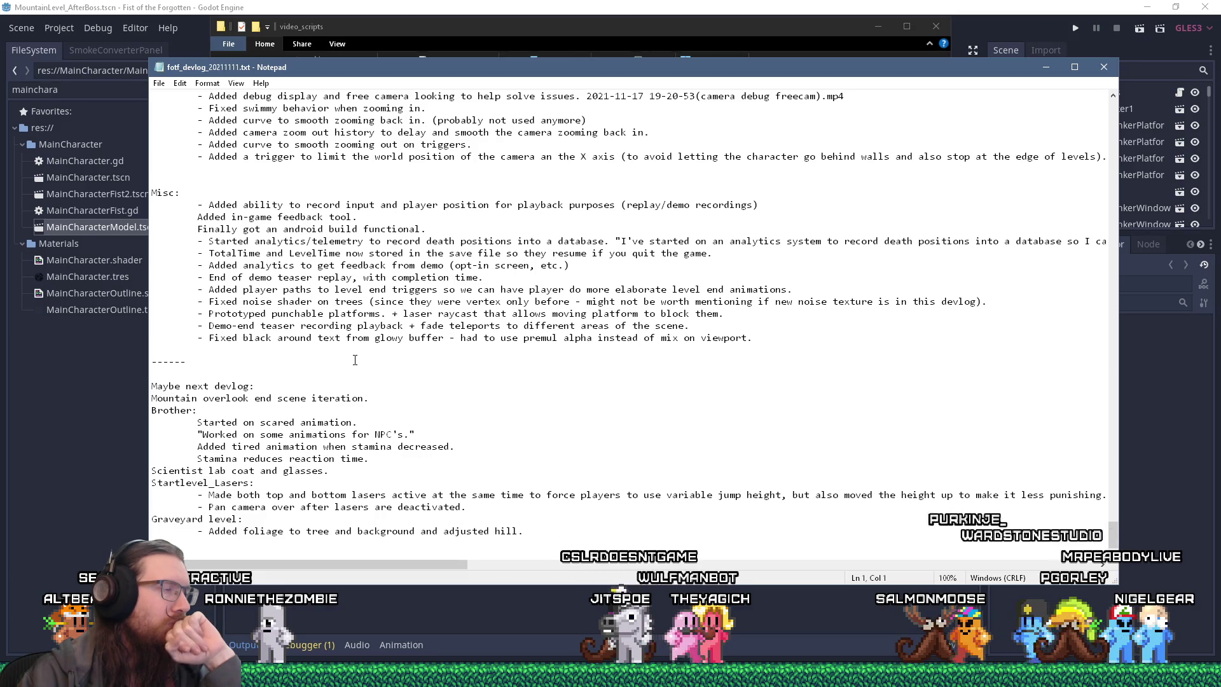
scroll(355, 360, up, 4)
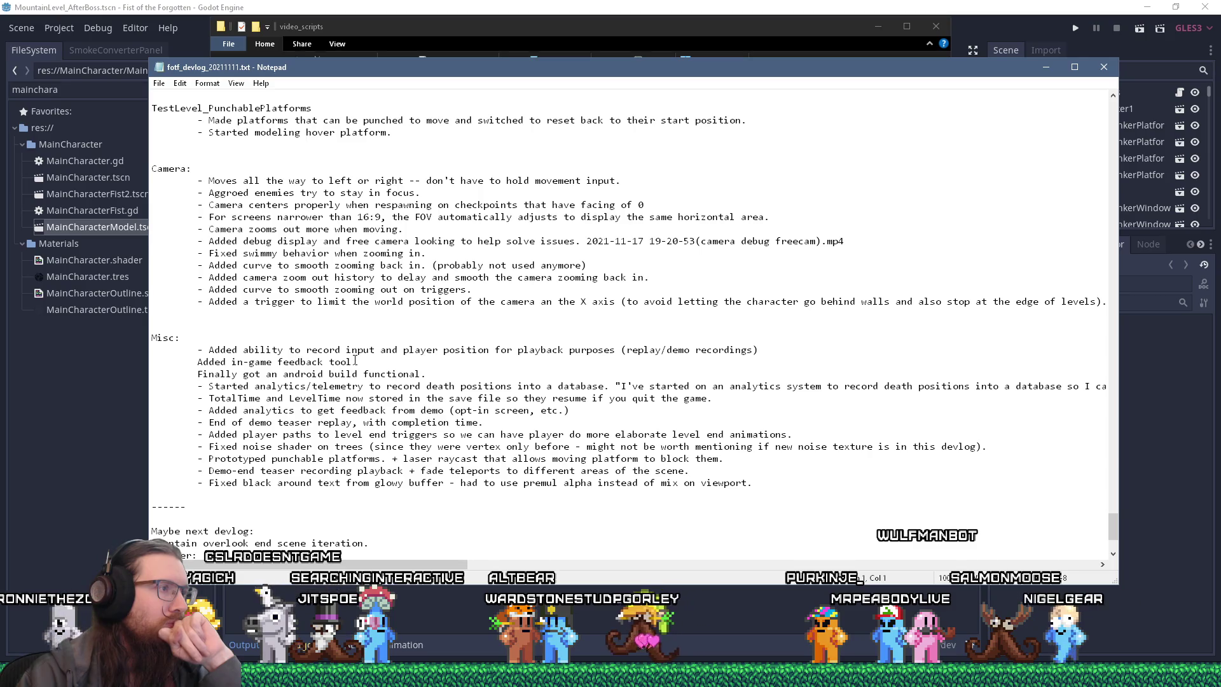
scroll(355, 361, up, 20)
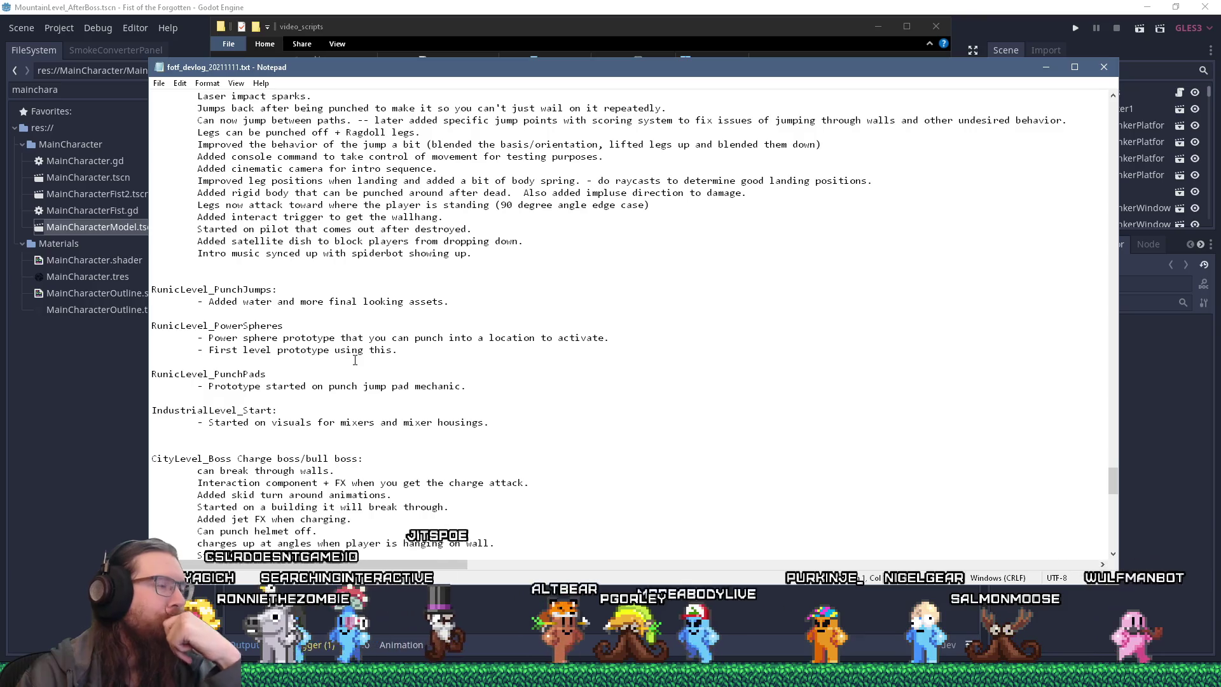
scroll(355, 360, down, 6)
scroll(354, 360, down, 14)
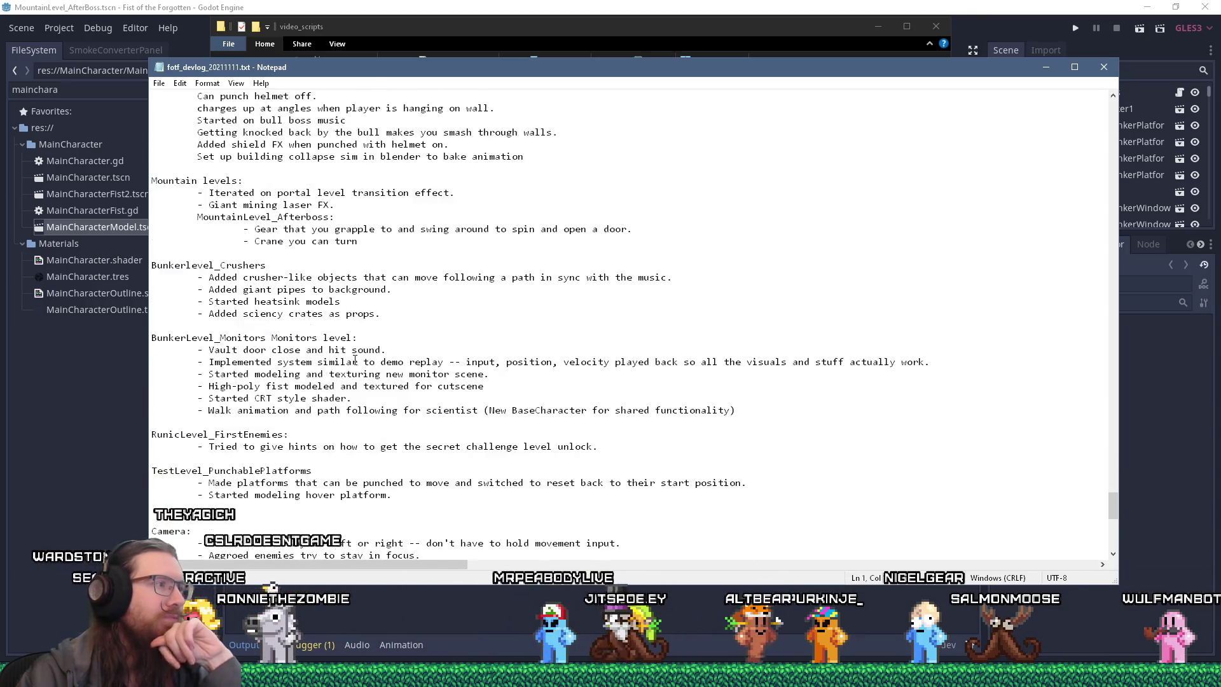
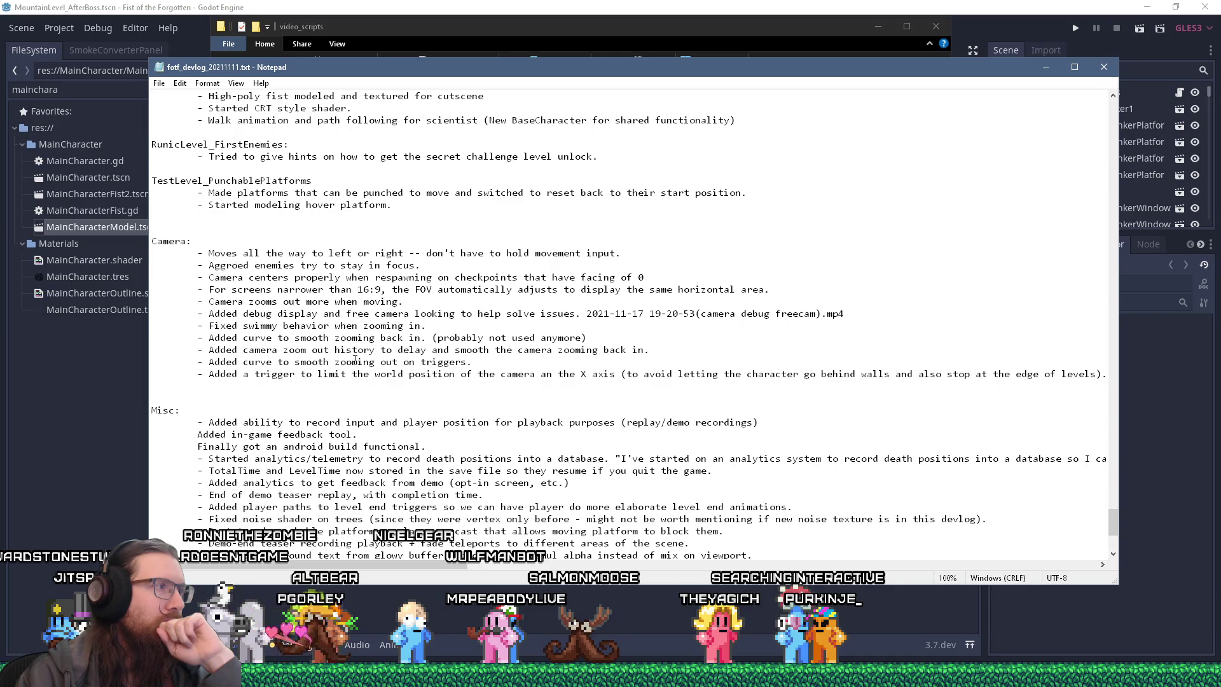
In the Notepad devlog, select the RunicLevel_PunchJumps heading together with its note line.
scroll(354, 359, up, 3)
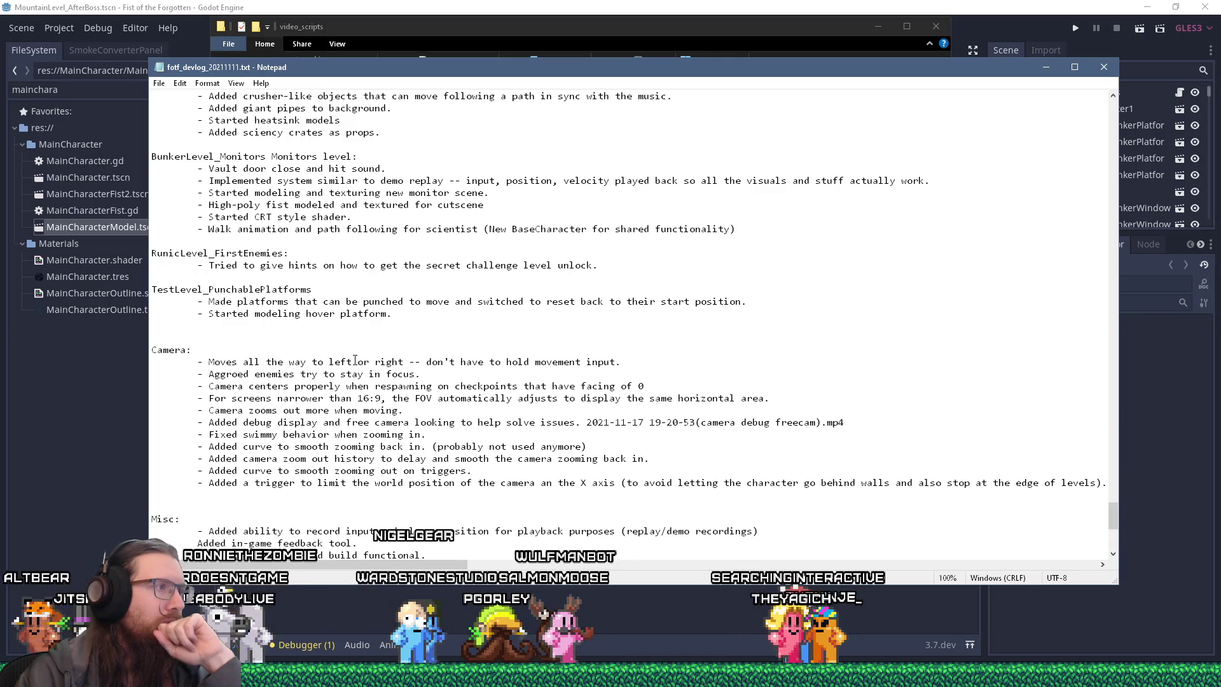
scroll(354, 358, up, 12)
scroll(355, 358, up, 13)
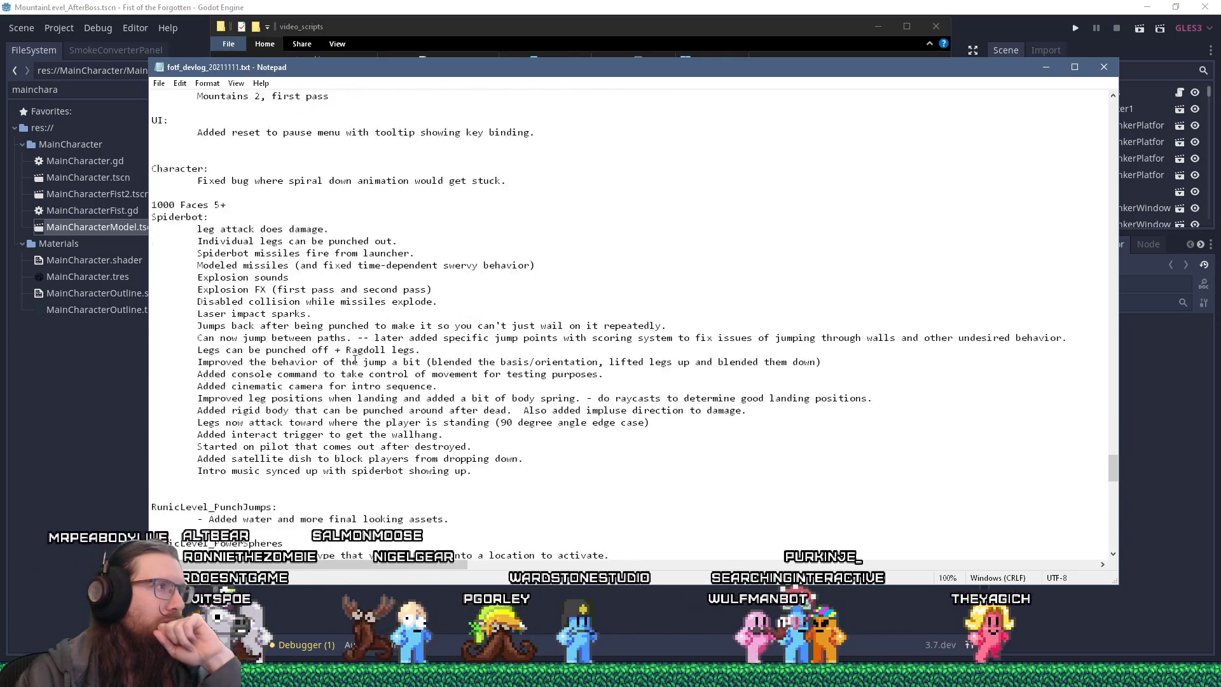
scroll(355, 359, down, 5)
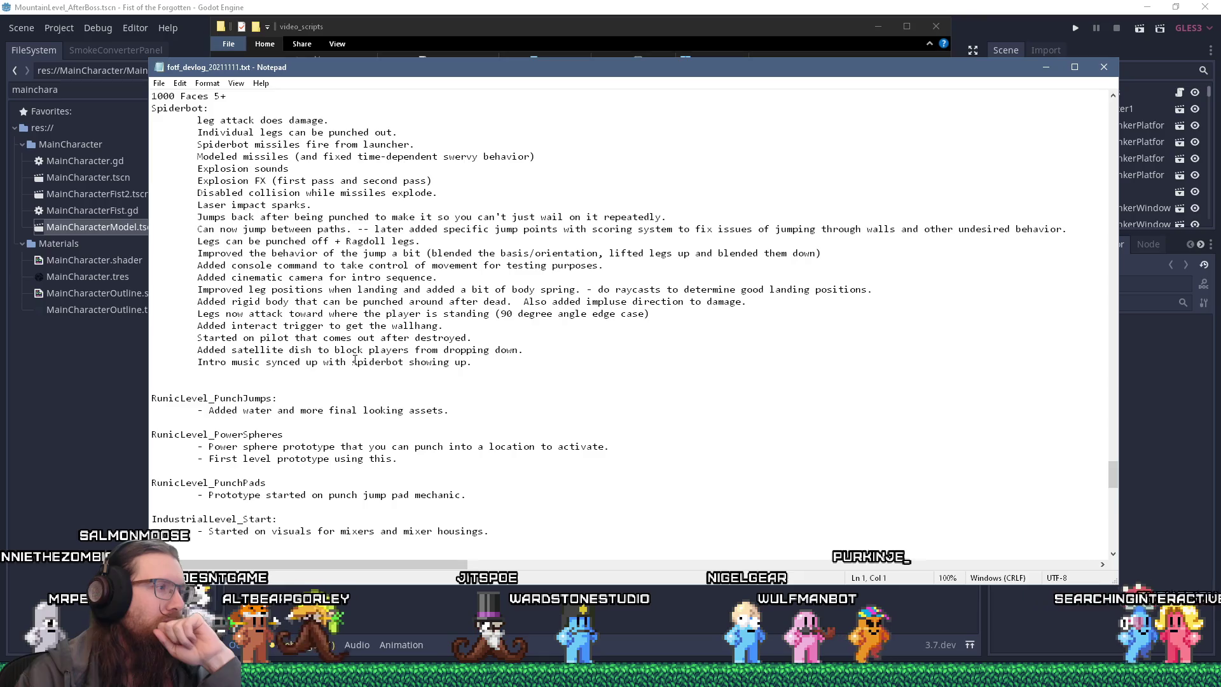
drag(468, 418, 225, 400)
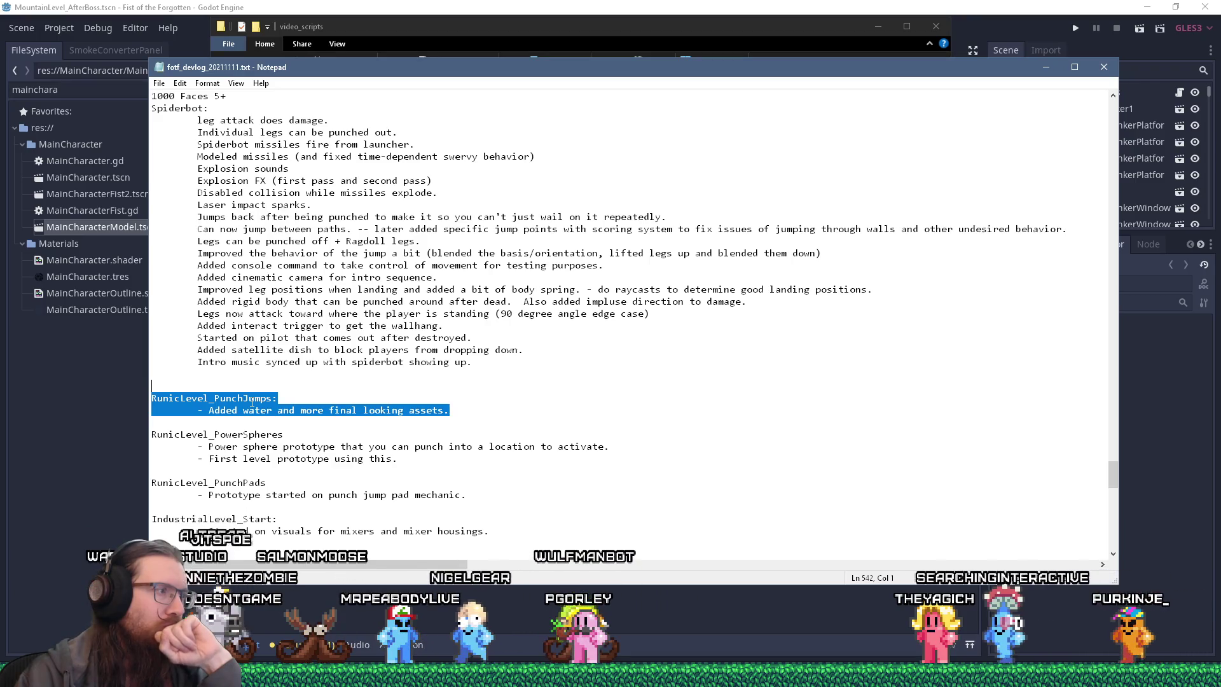
Scroll down the devlog and select the whole Spiderbot feature list.
scroll(252, 402, down, 1)
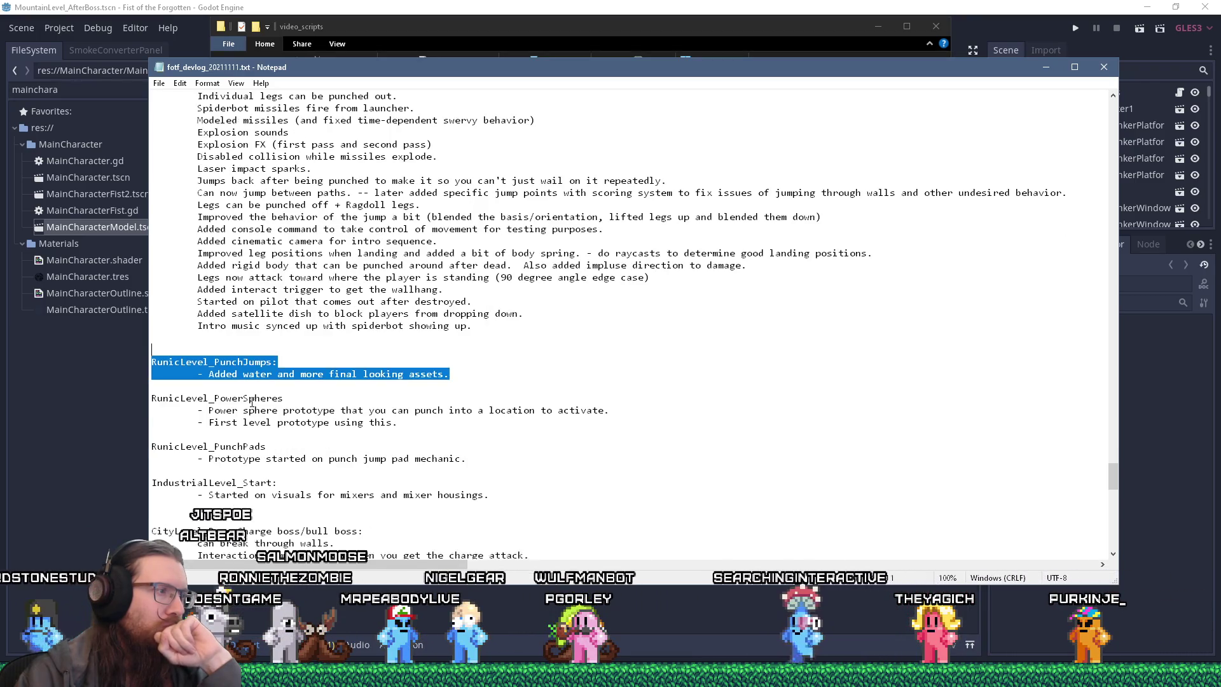
scroll(251, 401, down, 1)
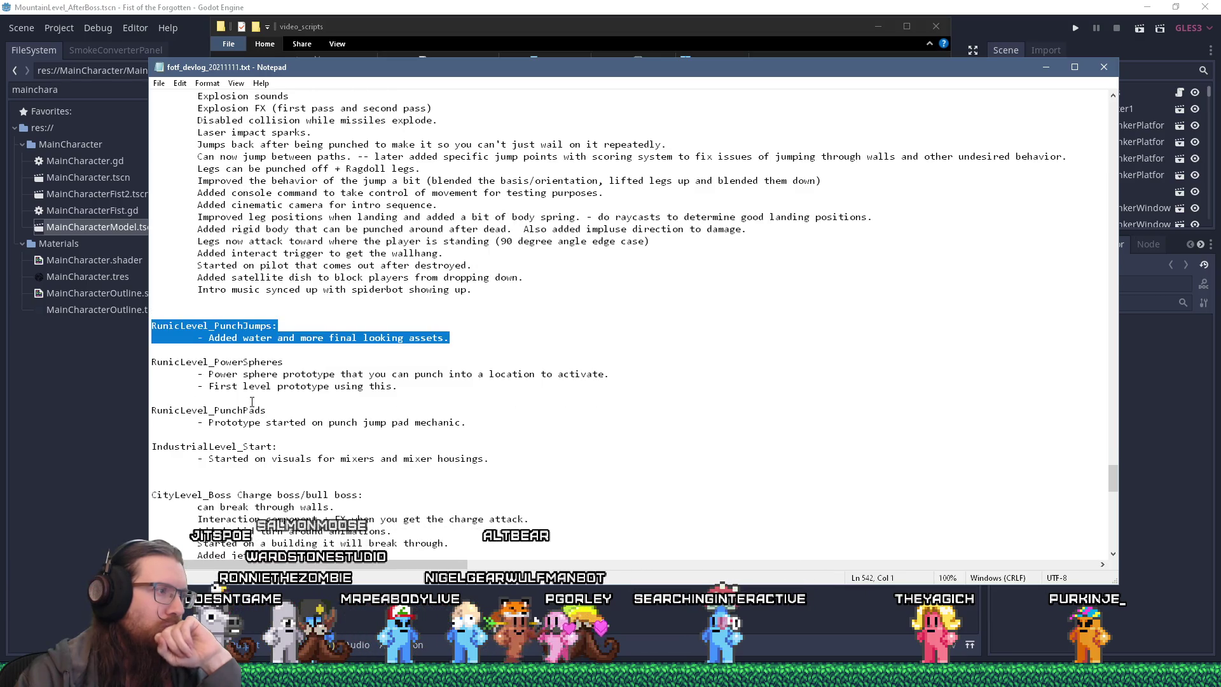
scroll(252, 402, down, 4)
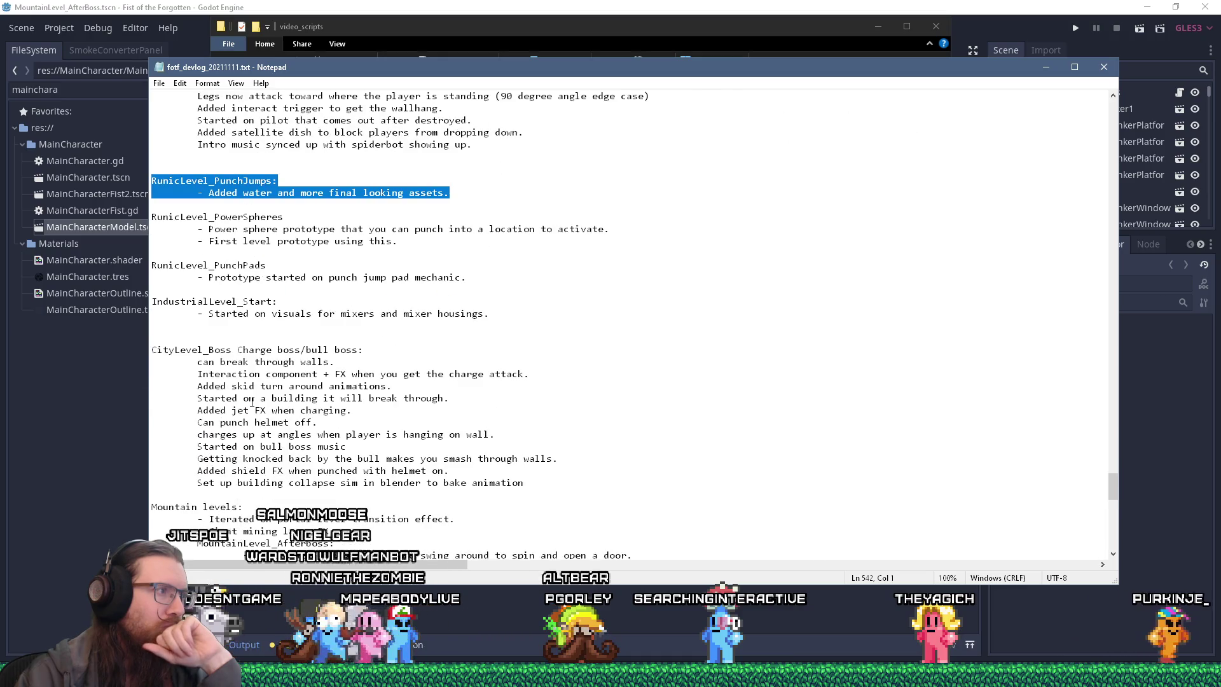
scroll(252, 402, down, 3)
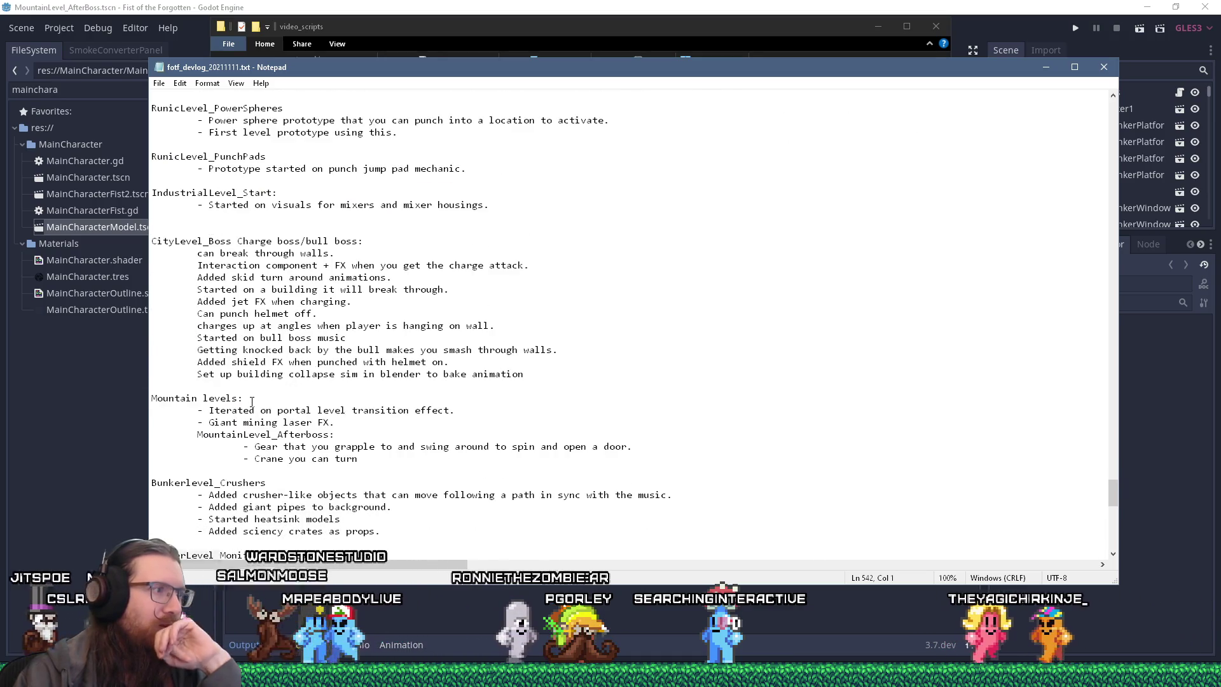
scroll(252, 401, up, 20)
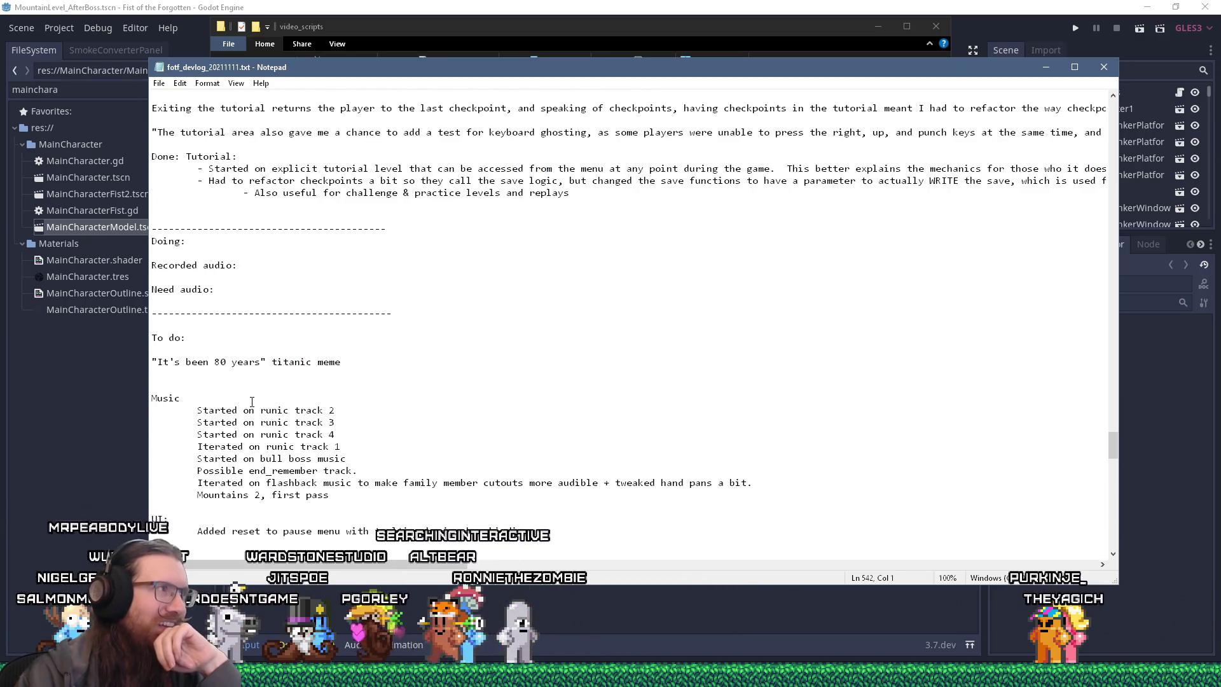
scroll(252, 402, down, 7)
scroll(252, 401, down, 6)
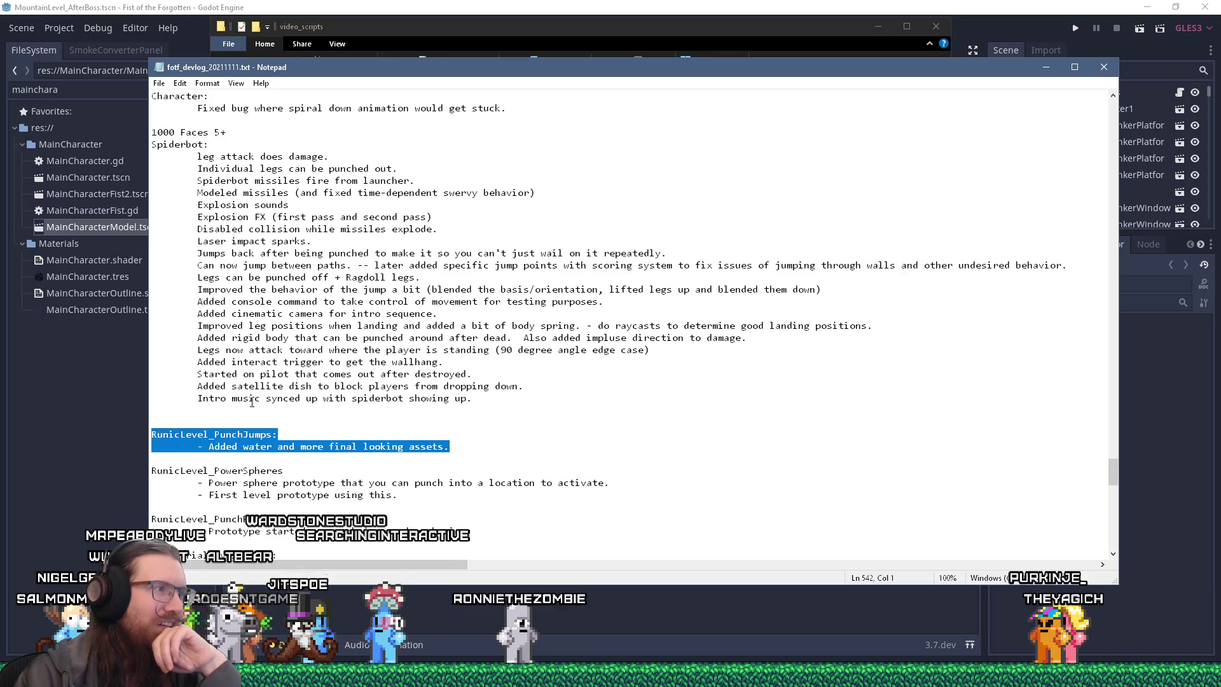
scroll(252, 402, down, 1)
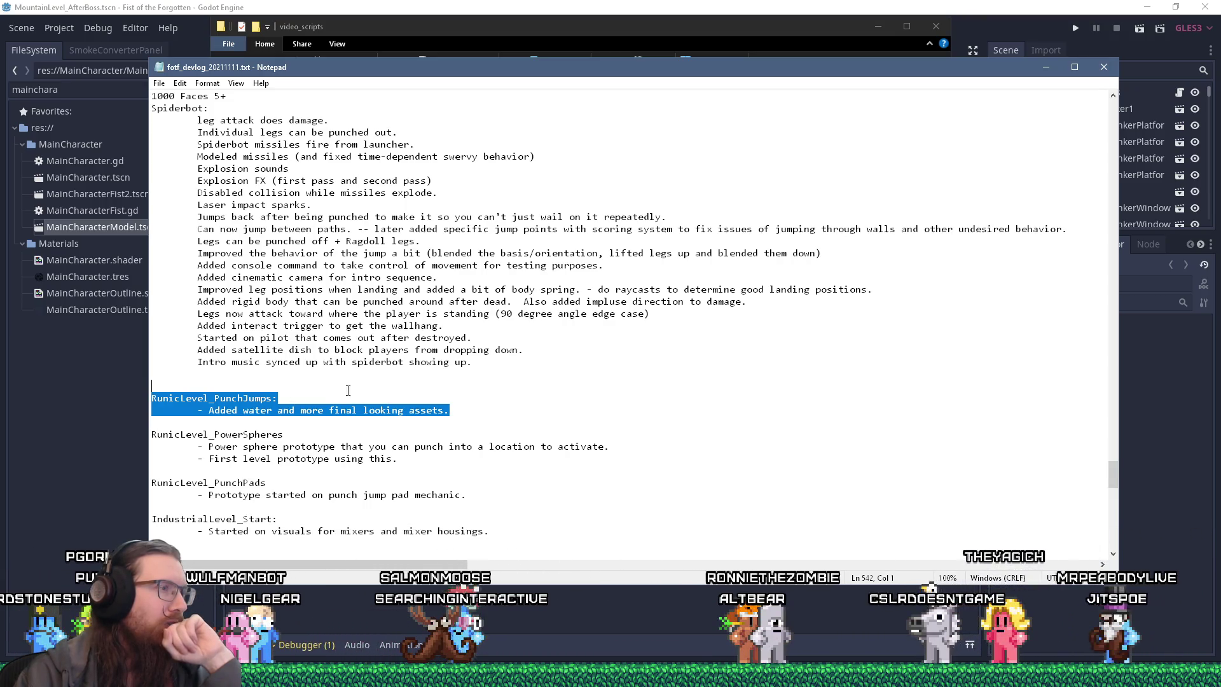
mouse_move(474, 367)
mouse_down()
mouse_move(470, 124)
mouse_move(445, 105)
mouse_up()
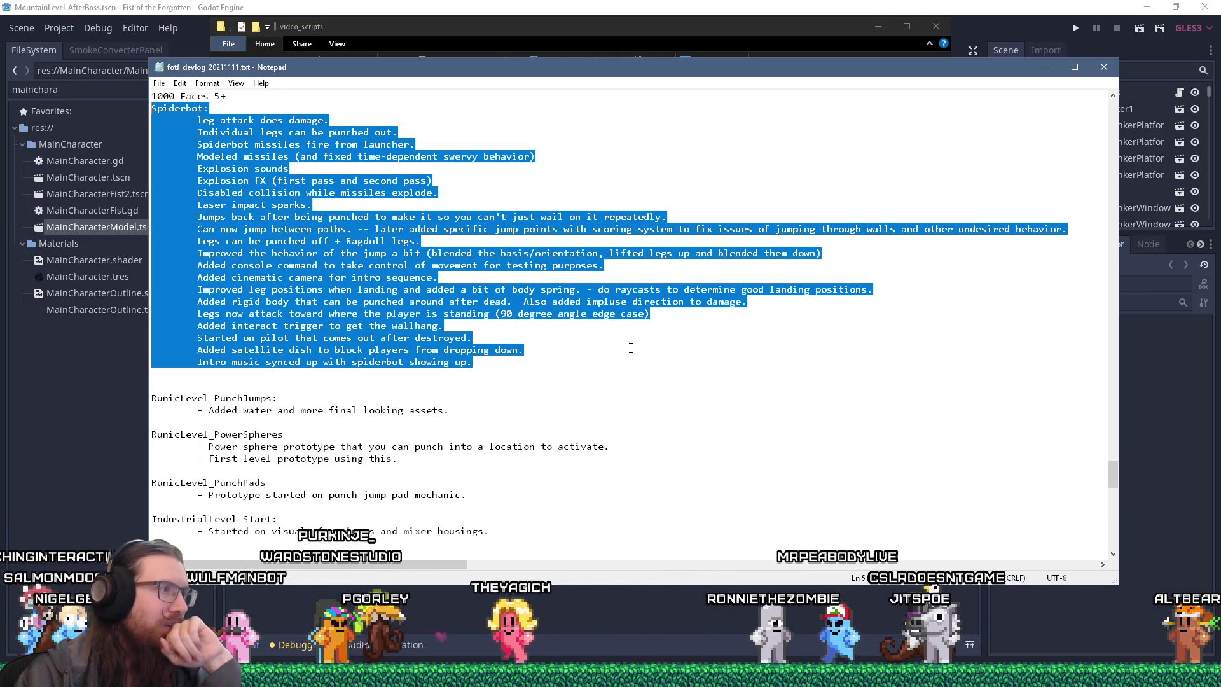
Cut the RunicLevel_PunchJumps heading and its water note, and paste them under Doing: with a trailing blank line.
drag(483, 422, 200, 376)
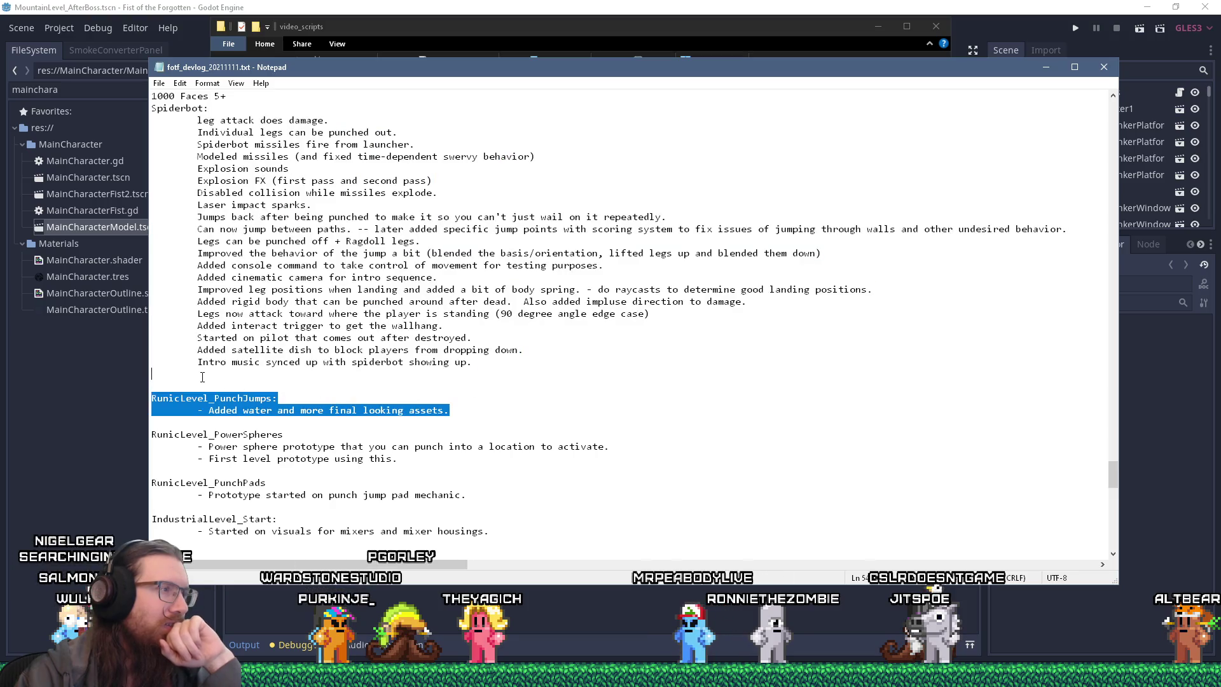
right_click(201, 376)
click(228, 404)
scroll(231, 205, up, 12)
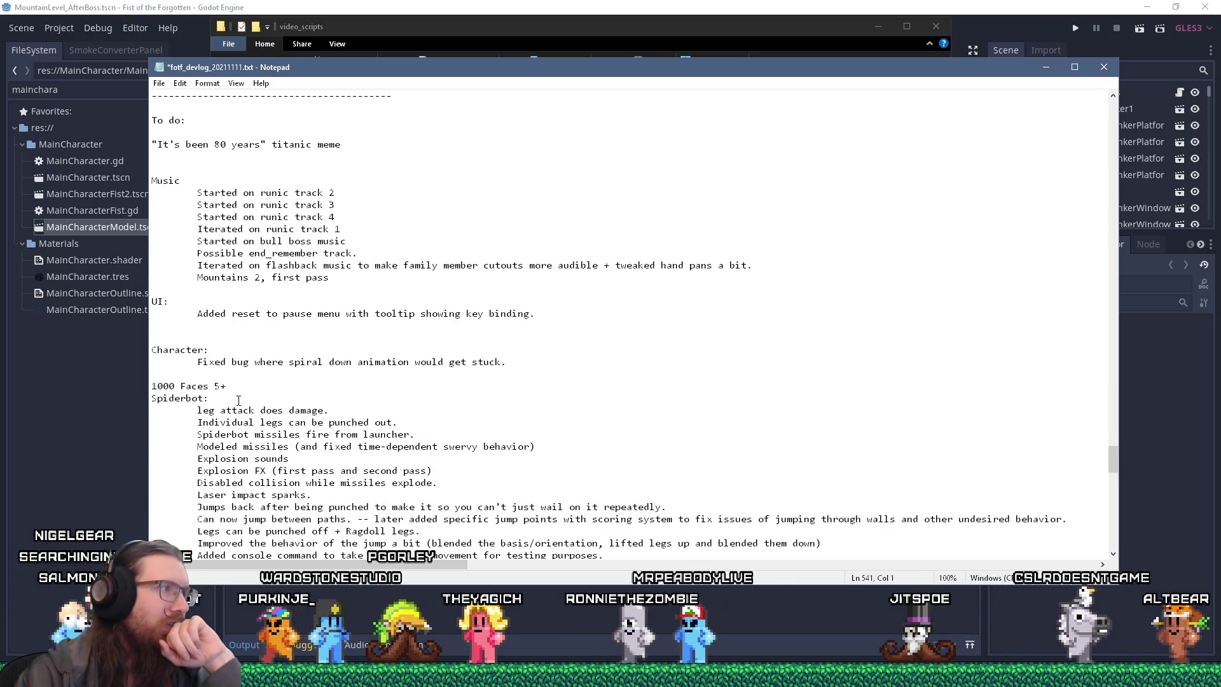
click(249, 183)
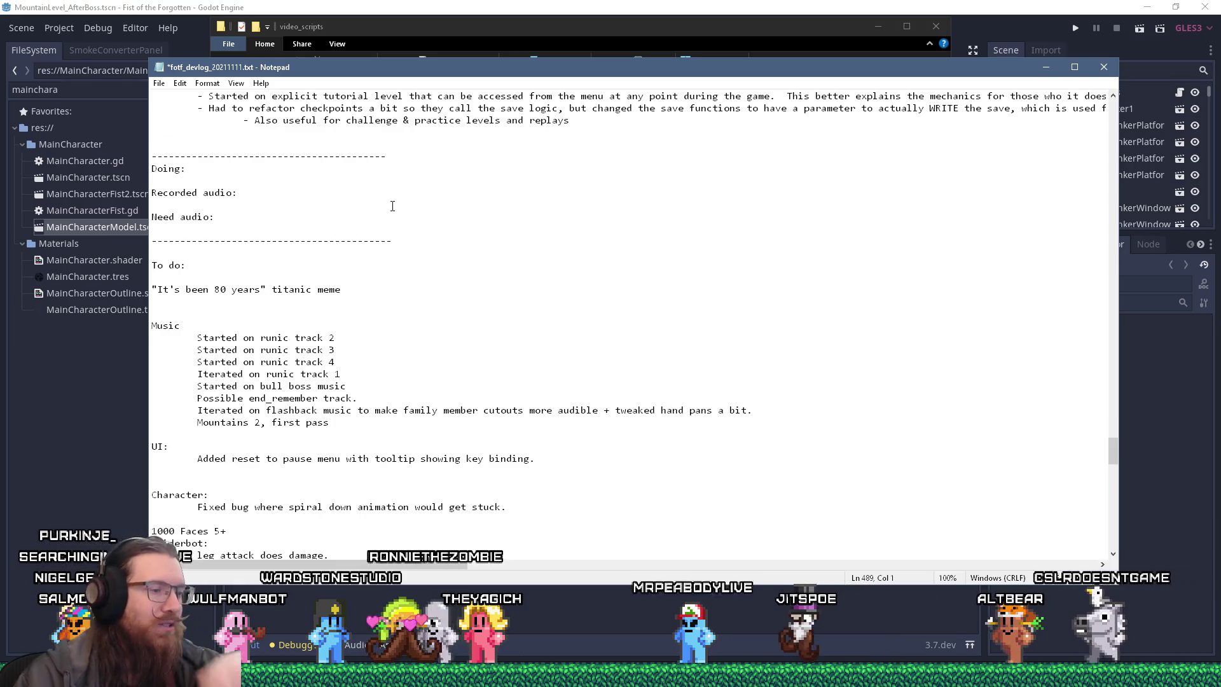
key(ctrl+v)
key(Return)
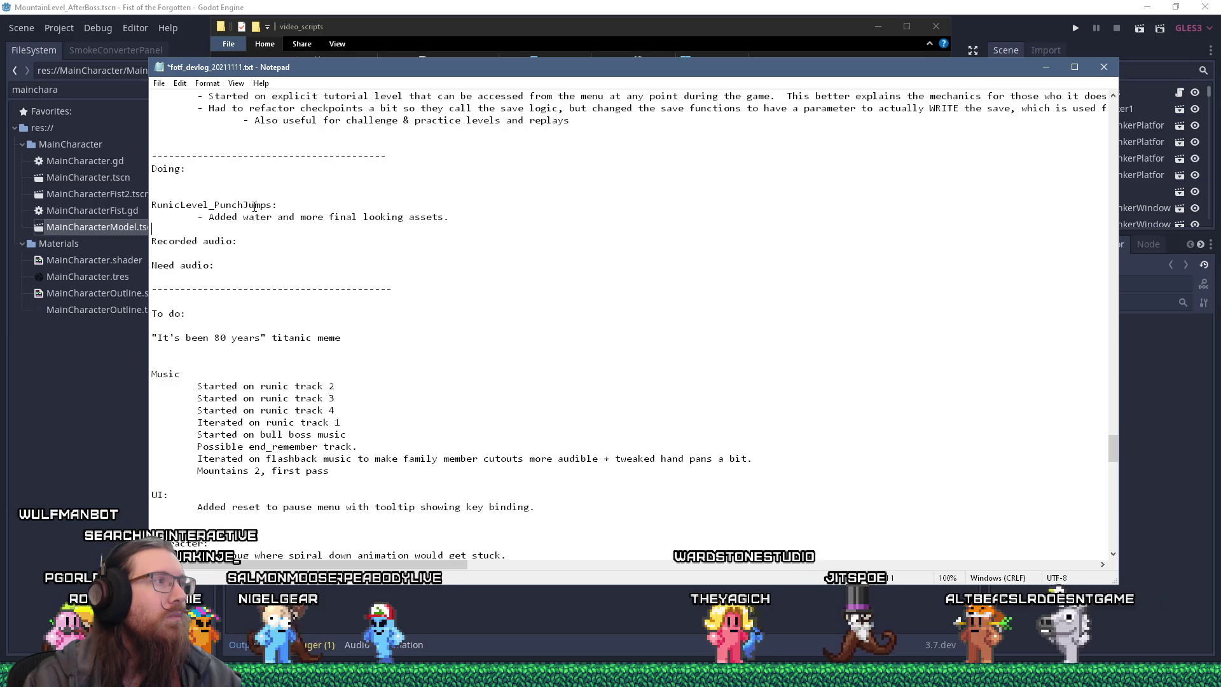
double_click(255, 205)
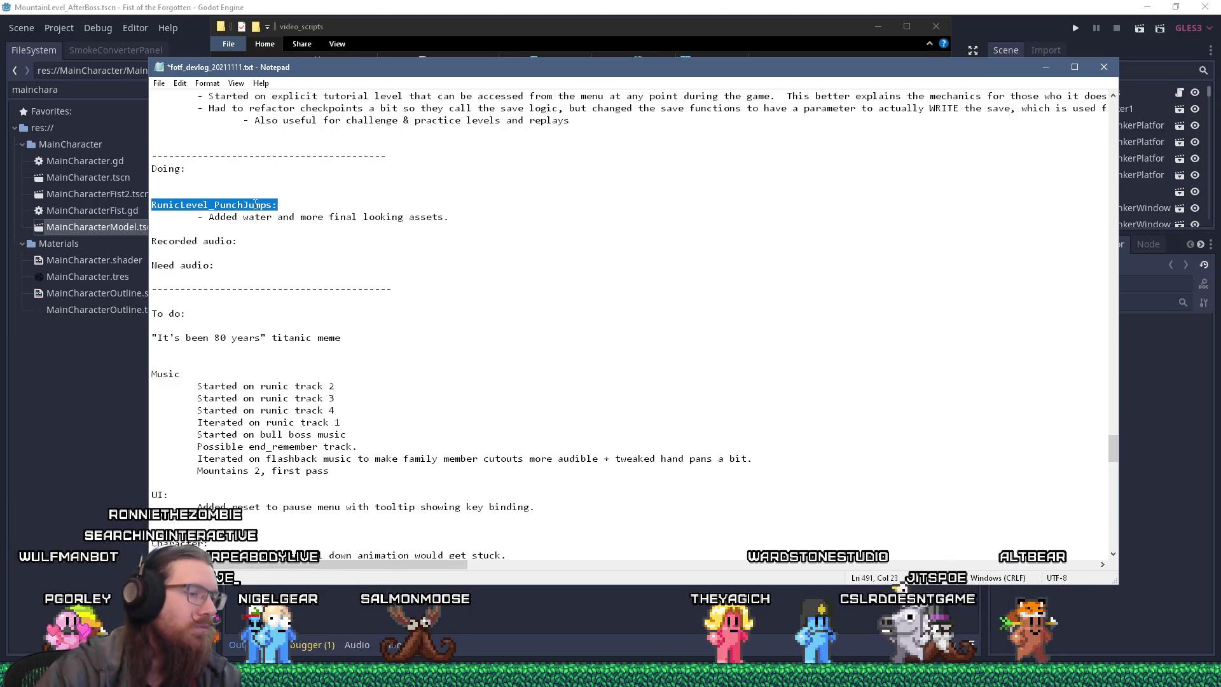
key(ctrl+Home)
key(ctrl+f)
text(pu)
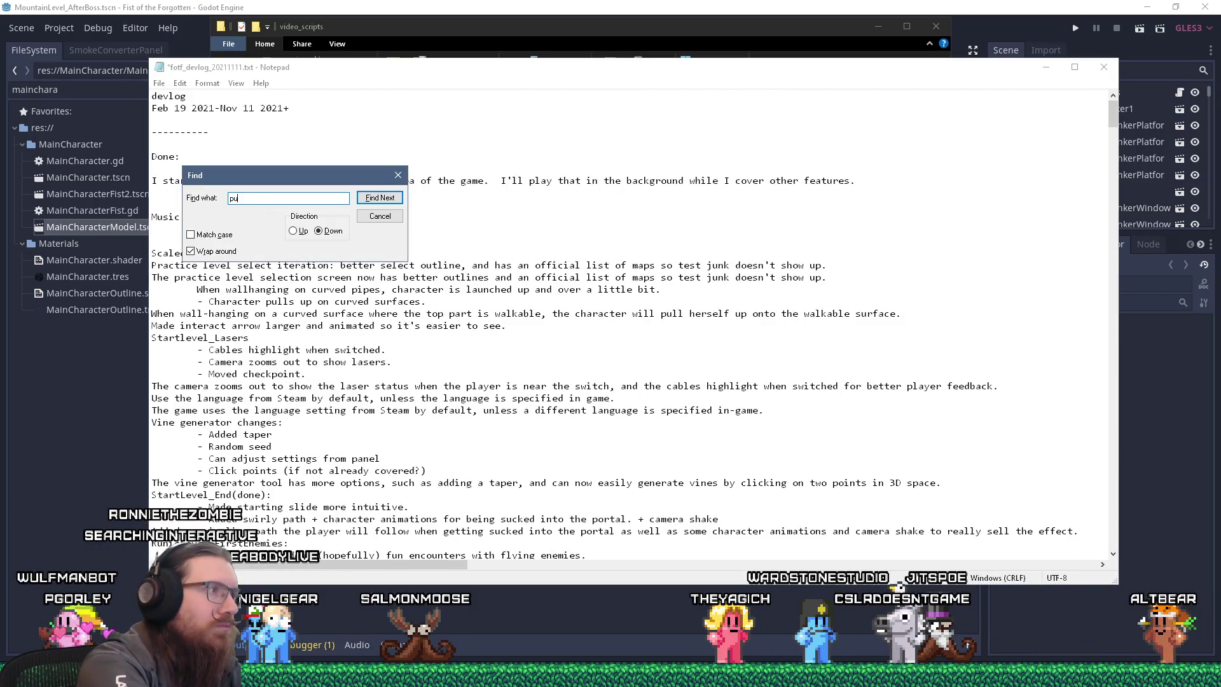
key(Return)
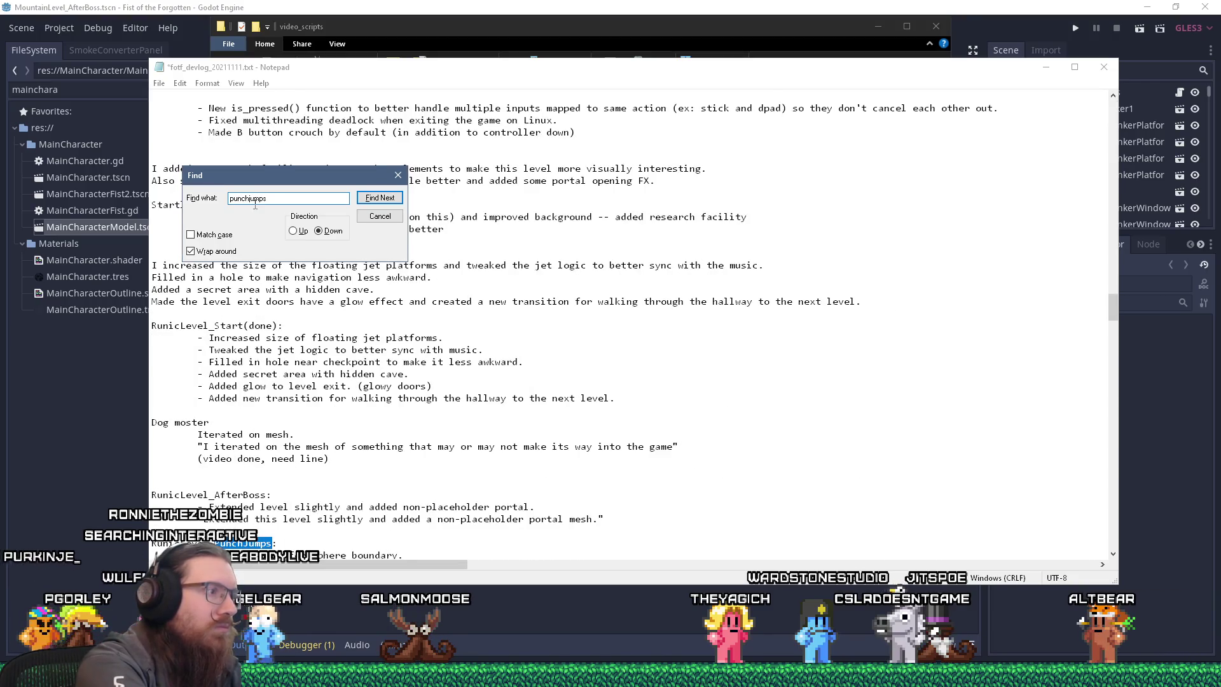
key(Escape)
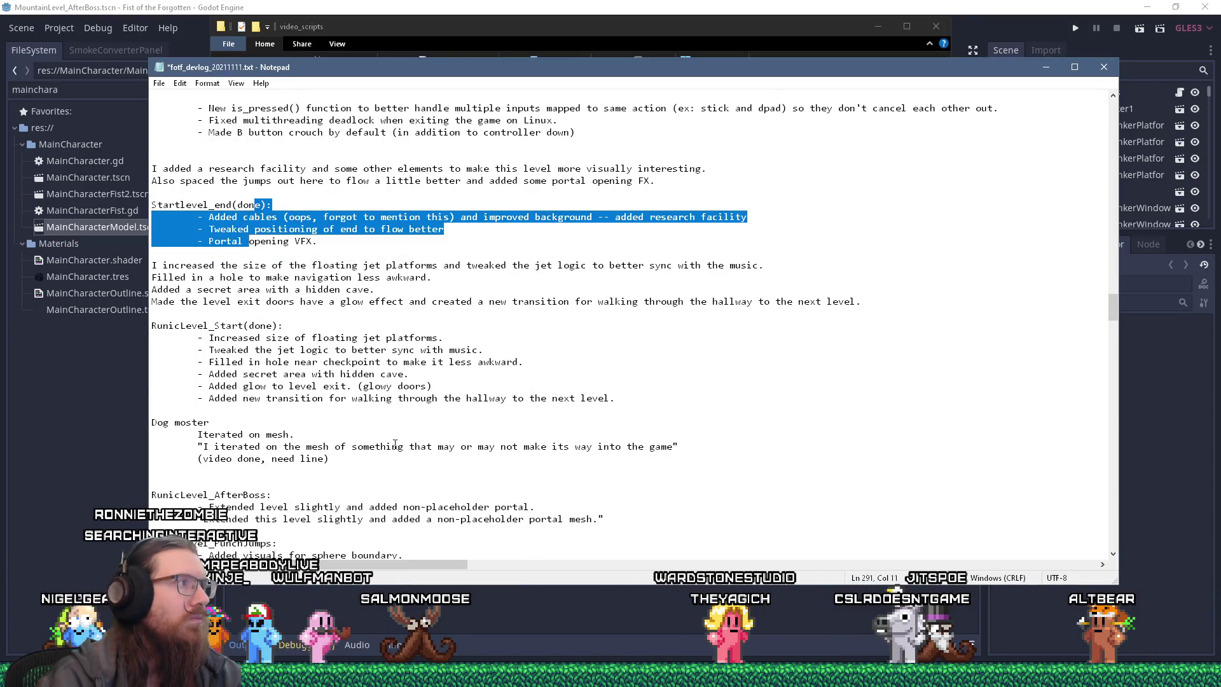
scroll(395, 443, down, 2)
key(F3)
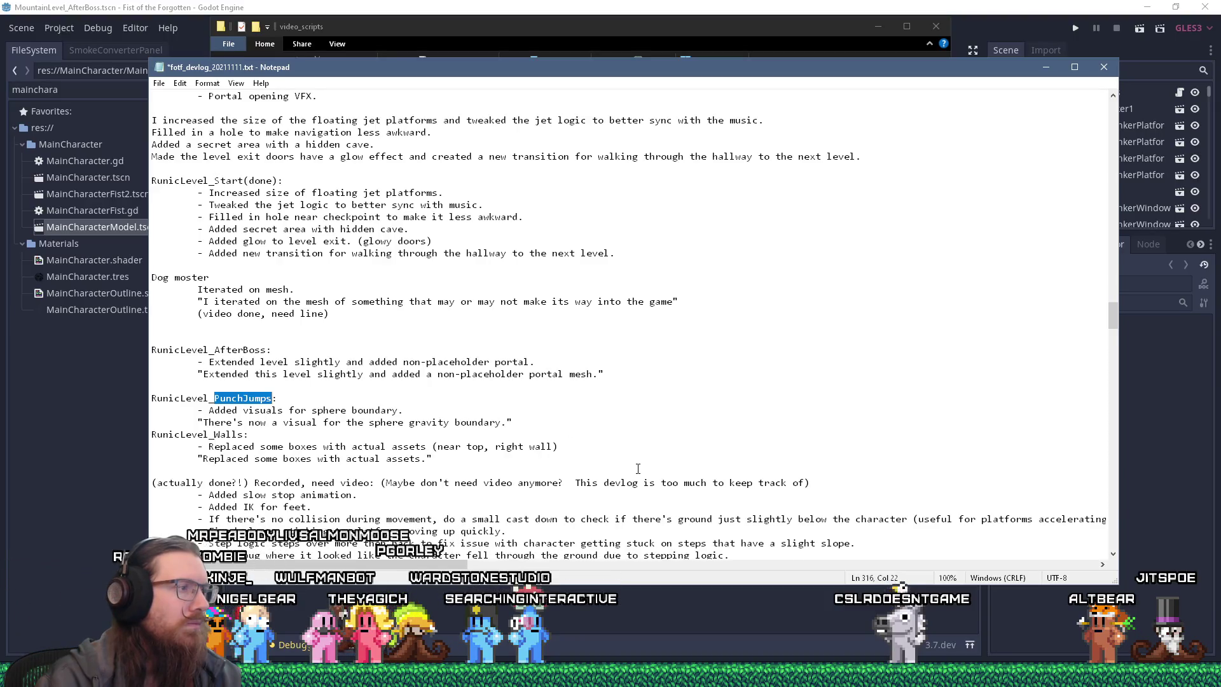
key(F3)
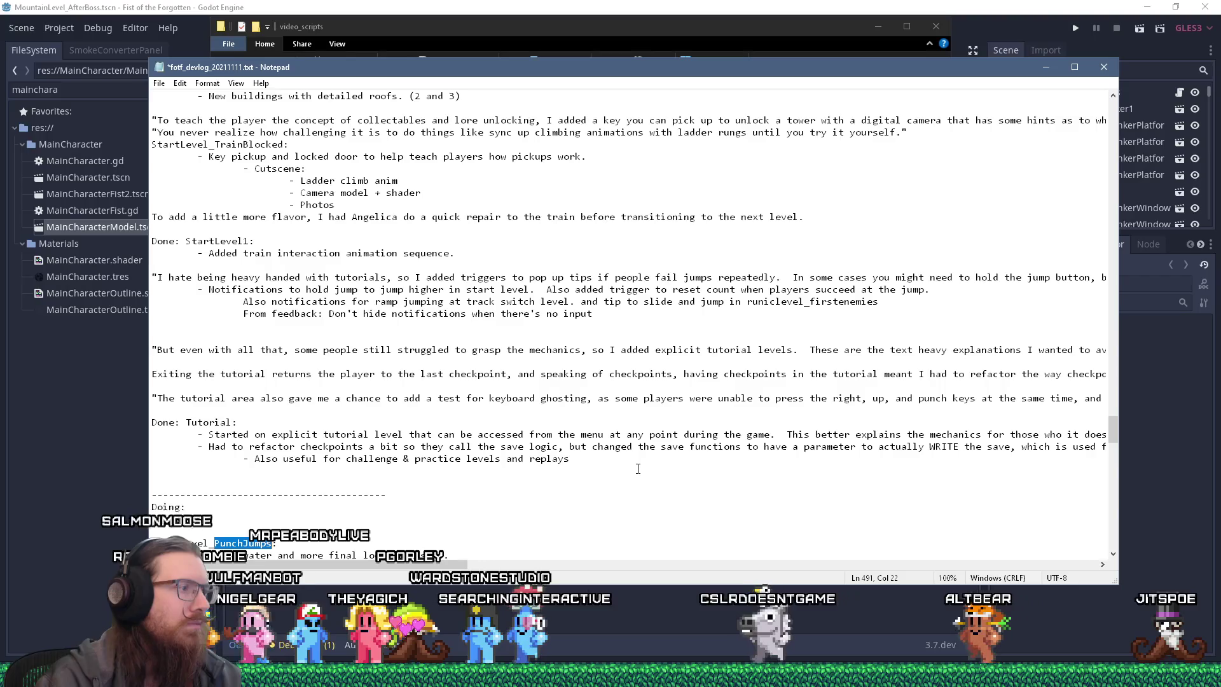
scroll(638, 468, down, 3)
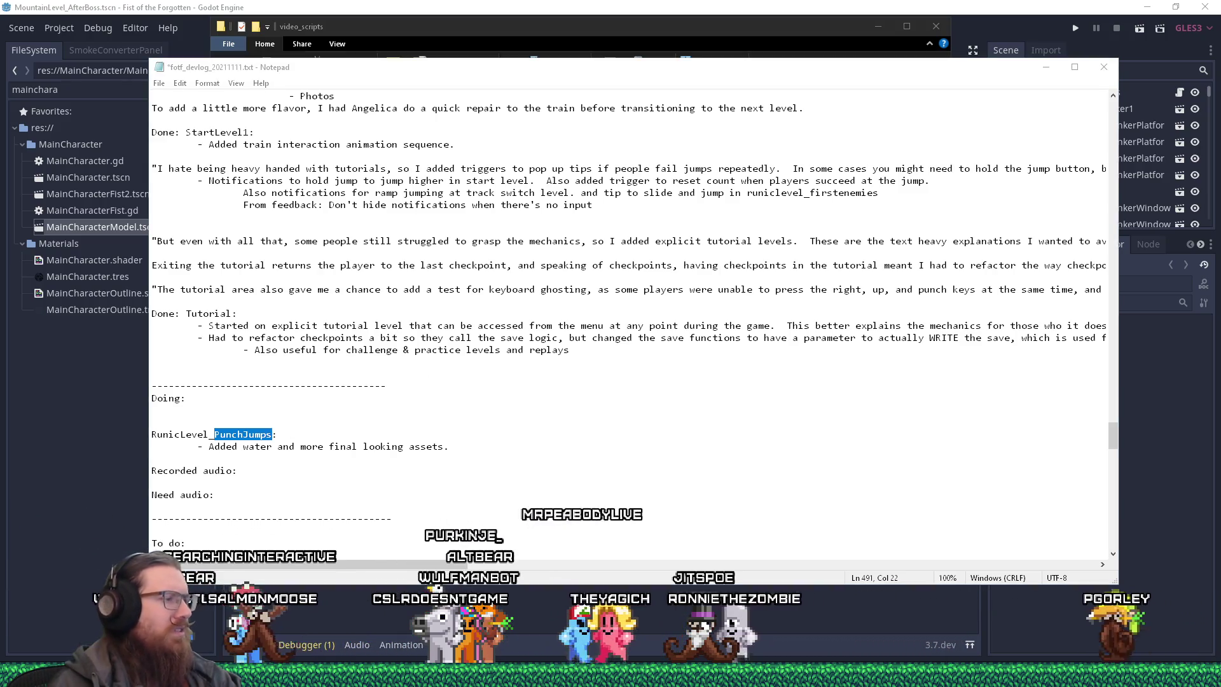
key(alt+Tab)
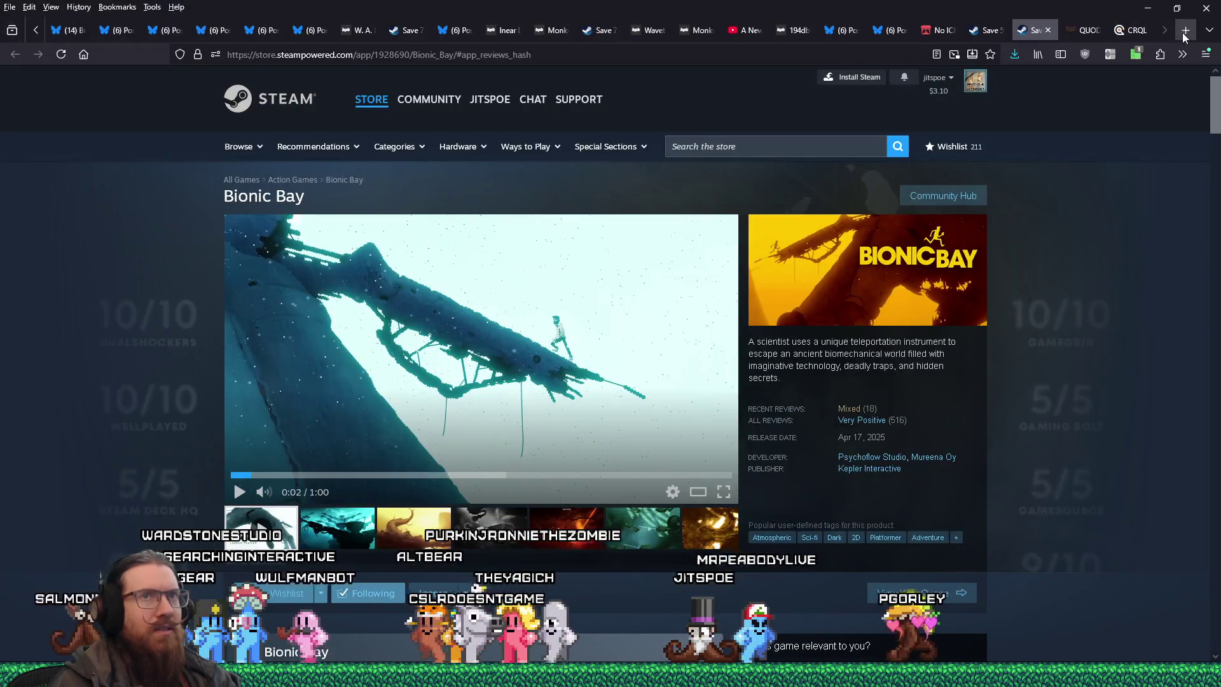
Discard a new Firefox tab, minimize the browser, and place the cursor below the PunchJumps note.
click(1184, 34)
text(pru)
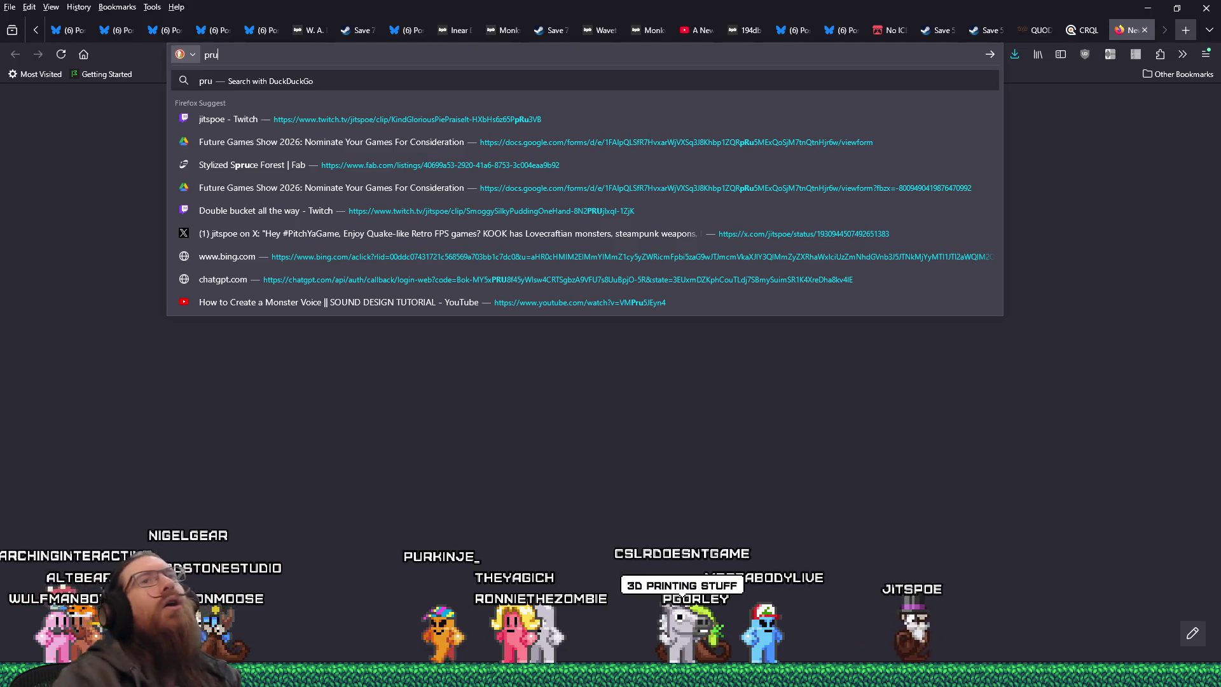
click(1142, 30)
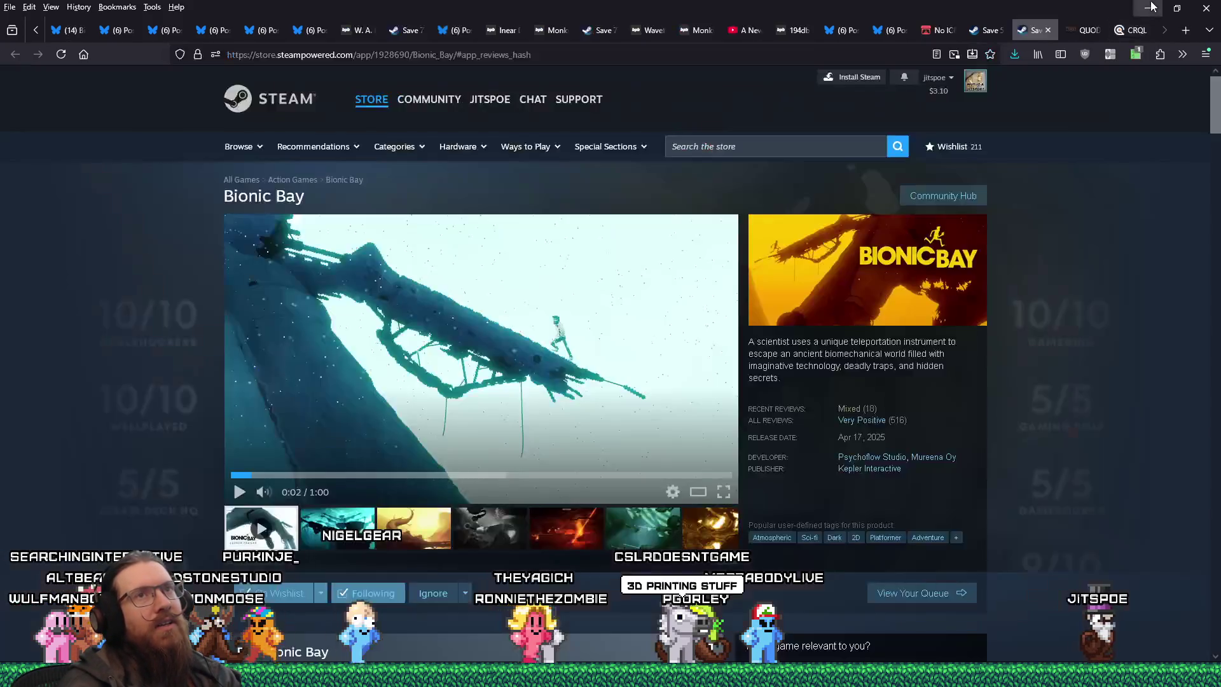
click(1148, 8)
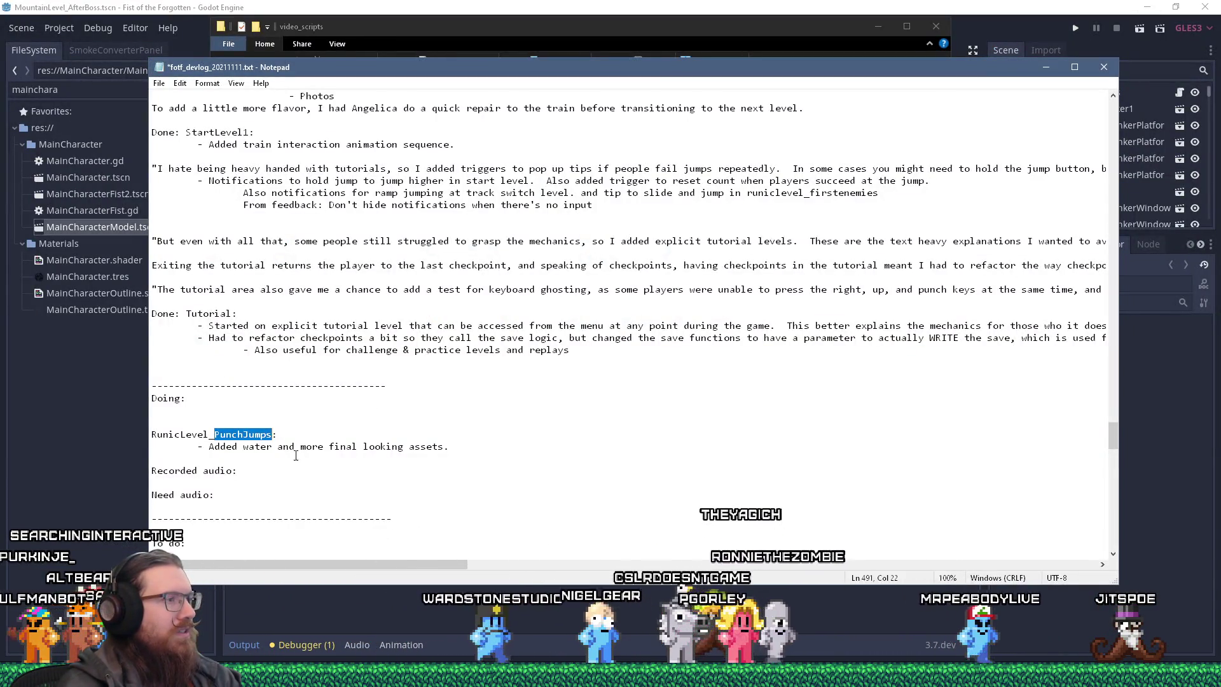
click(270, 455)
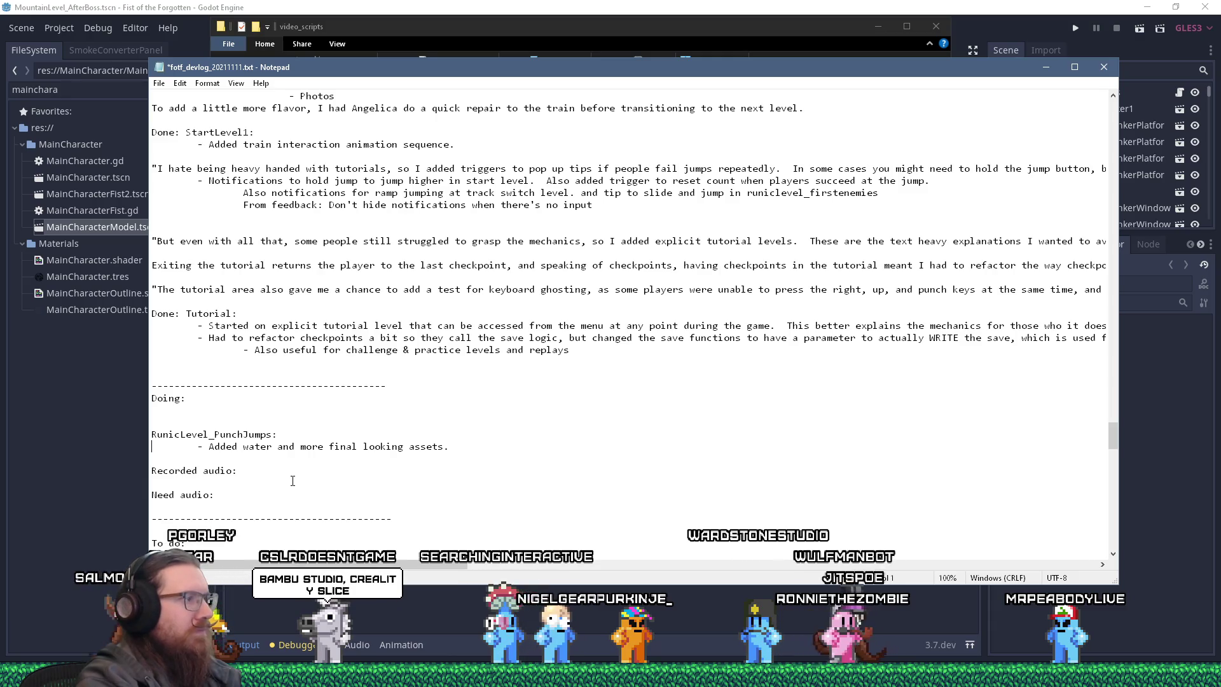
Above RunicLevel_PunchJumps, start the quoted line "Added water to this level and replaced", fixing a typo.
key(Up)
key(Up)
text(")
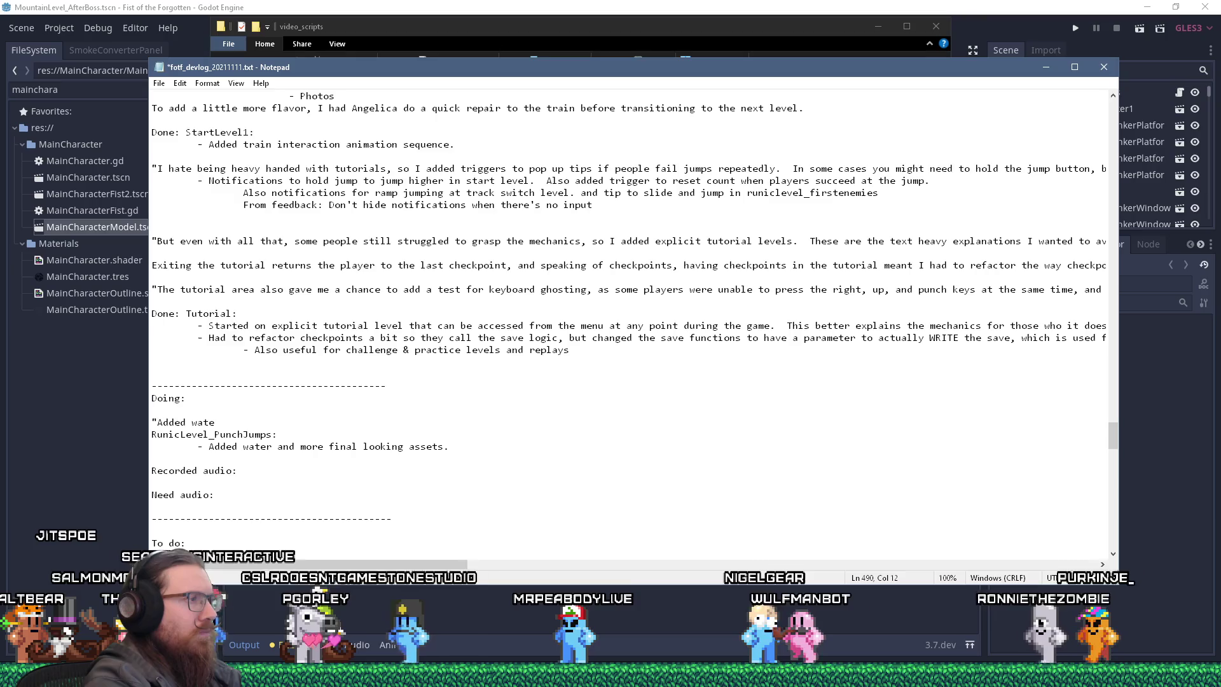
text(r )
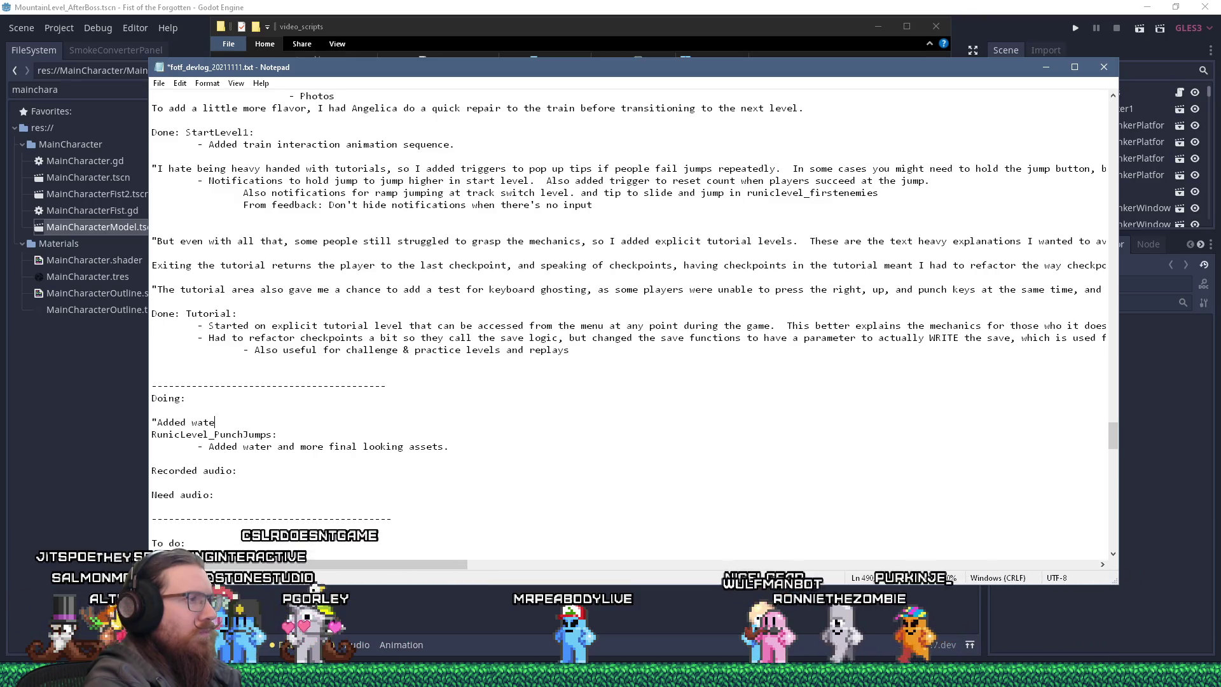
text(to this levela nd)
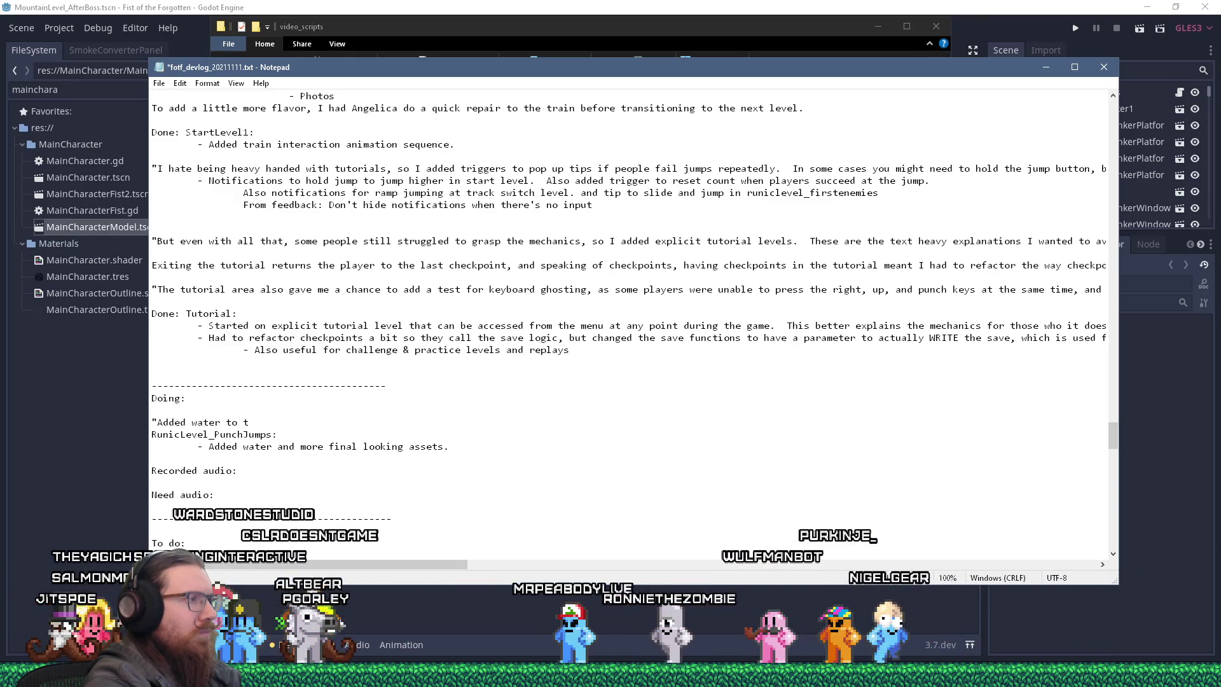
key(BackSpace)
key(BackSpace)
key(BackSpace)
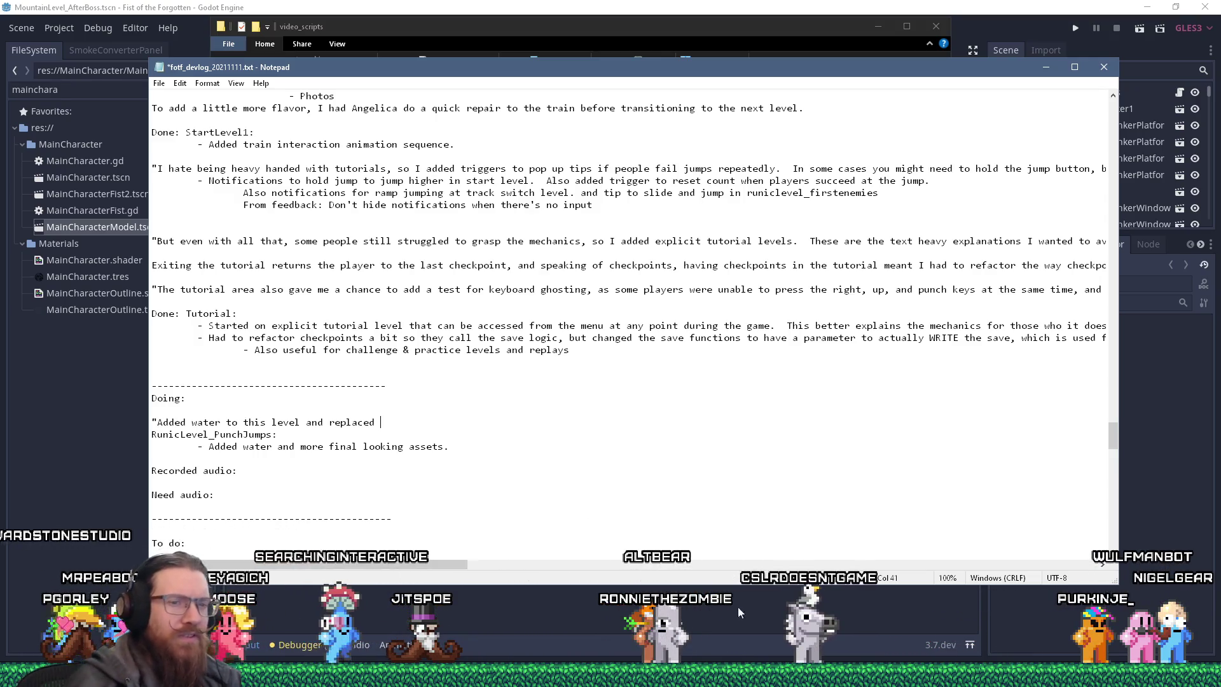
key(alt+Tab)
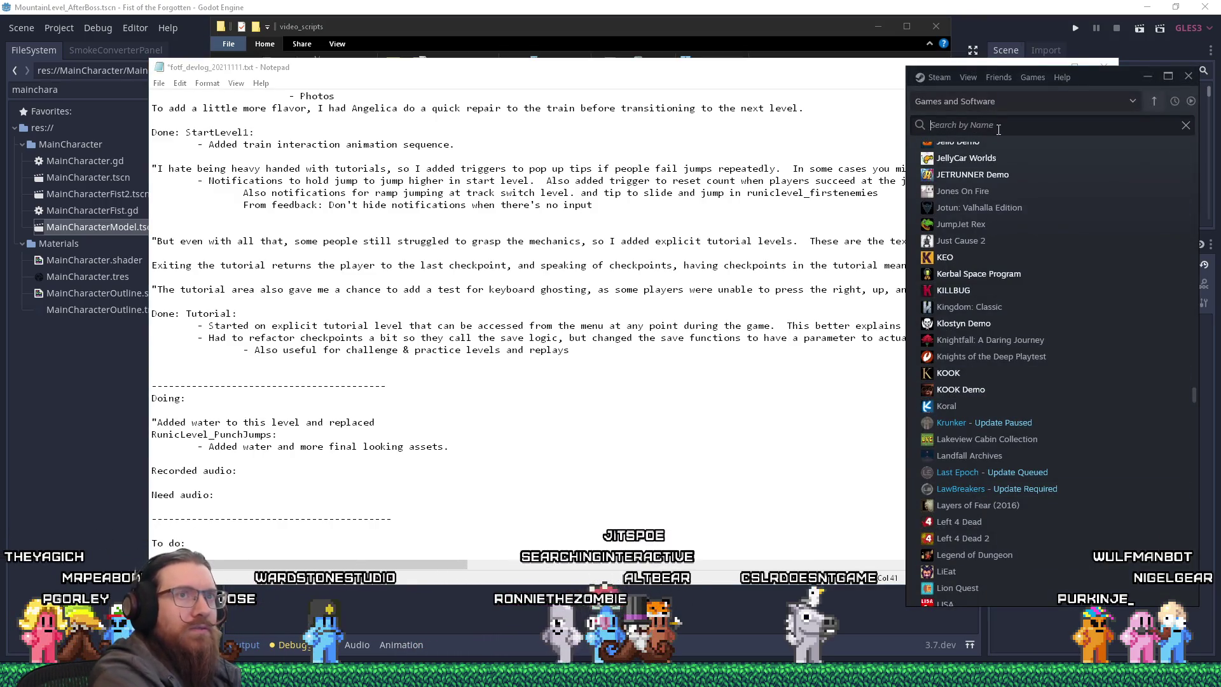
Search the Steam library for 'fist of the f' and launch Fist of the Forgotten.
text(fotf)
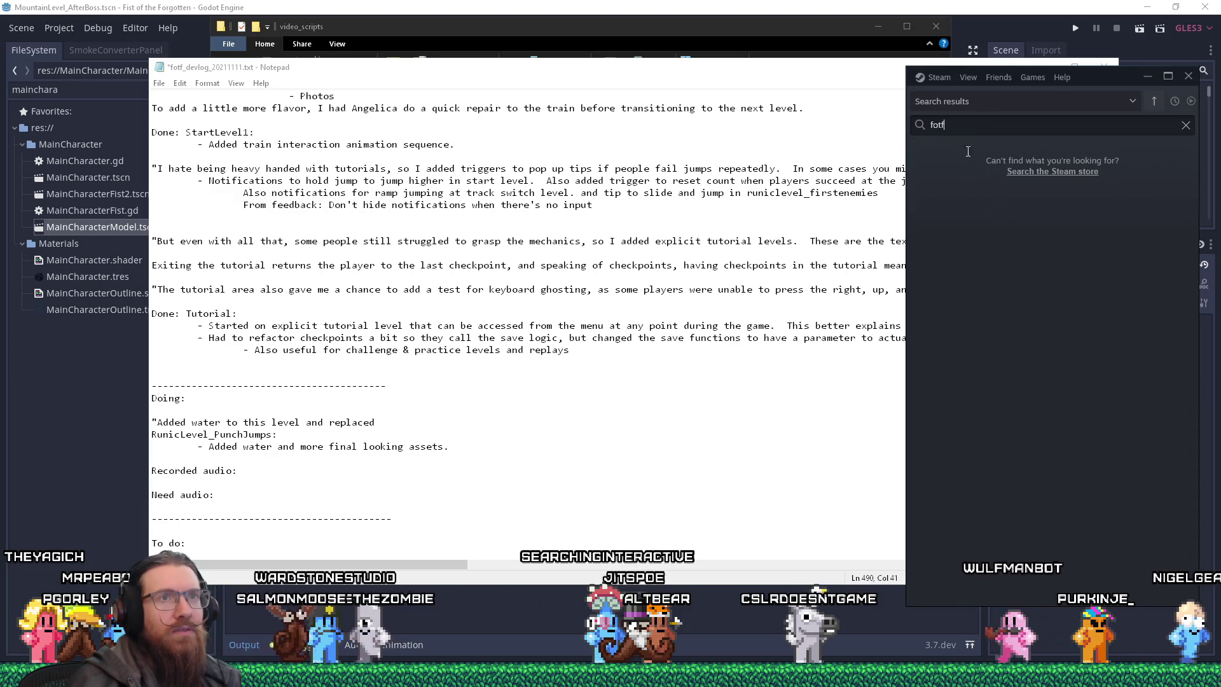
key(ctrl+a)
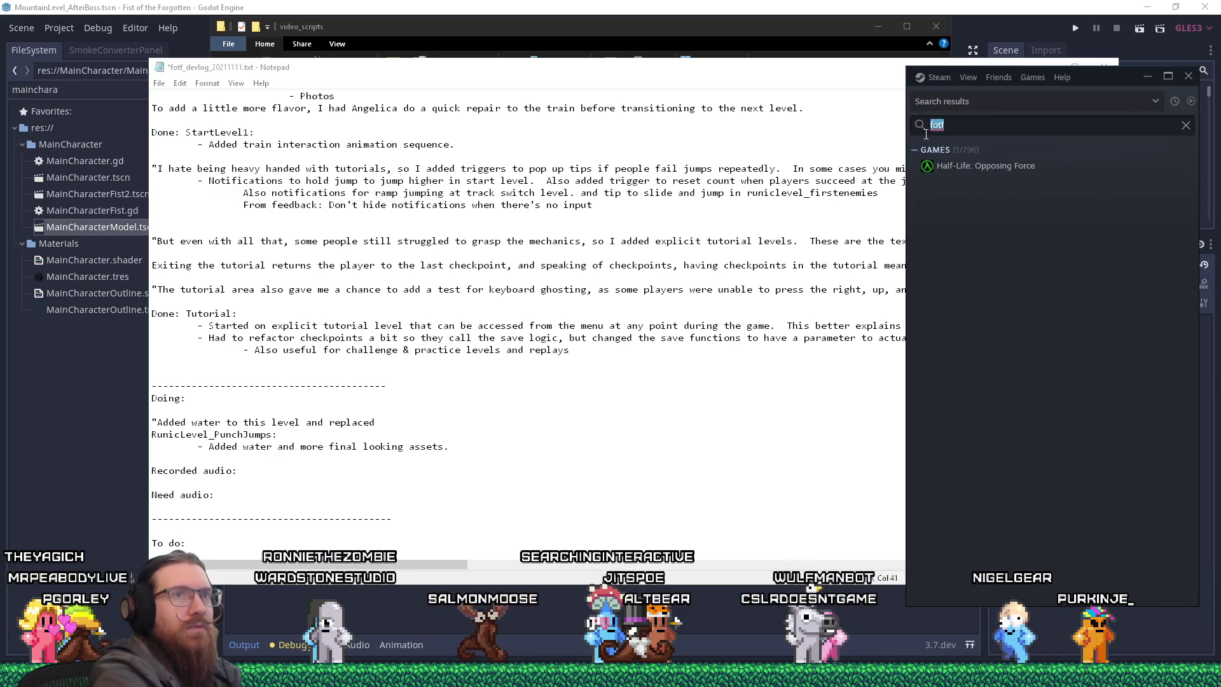
text(fist of the f)
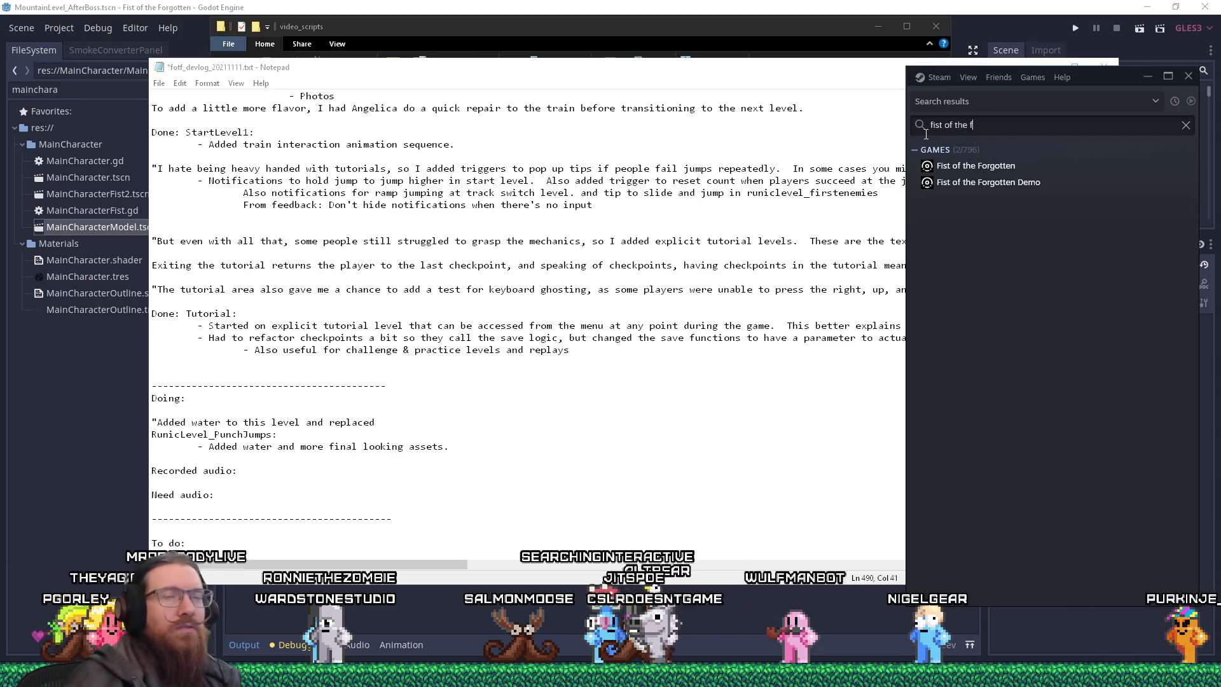
double_click(976, 167)
text(map RunicLevel)
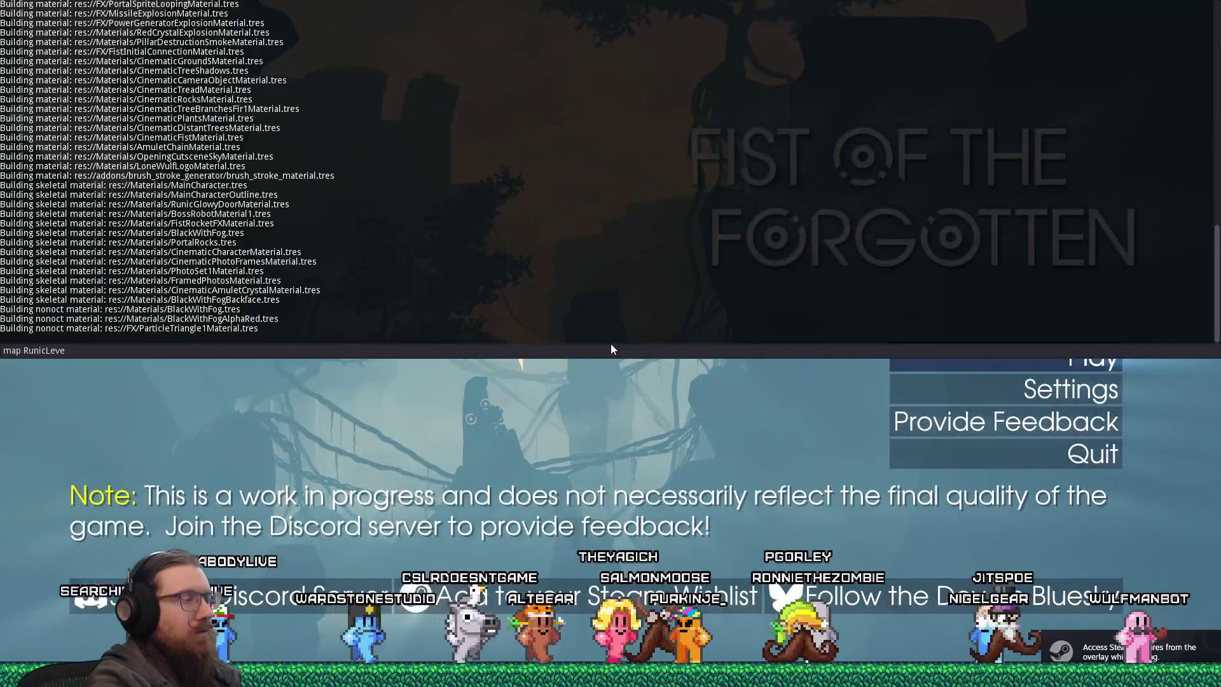
Load RunicLevel_PunchJumps from the console and run the character right across the gaps.
text(_PunchJumps)
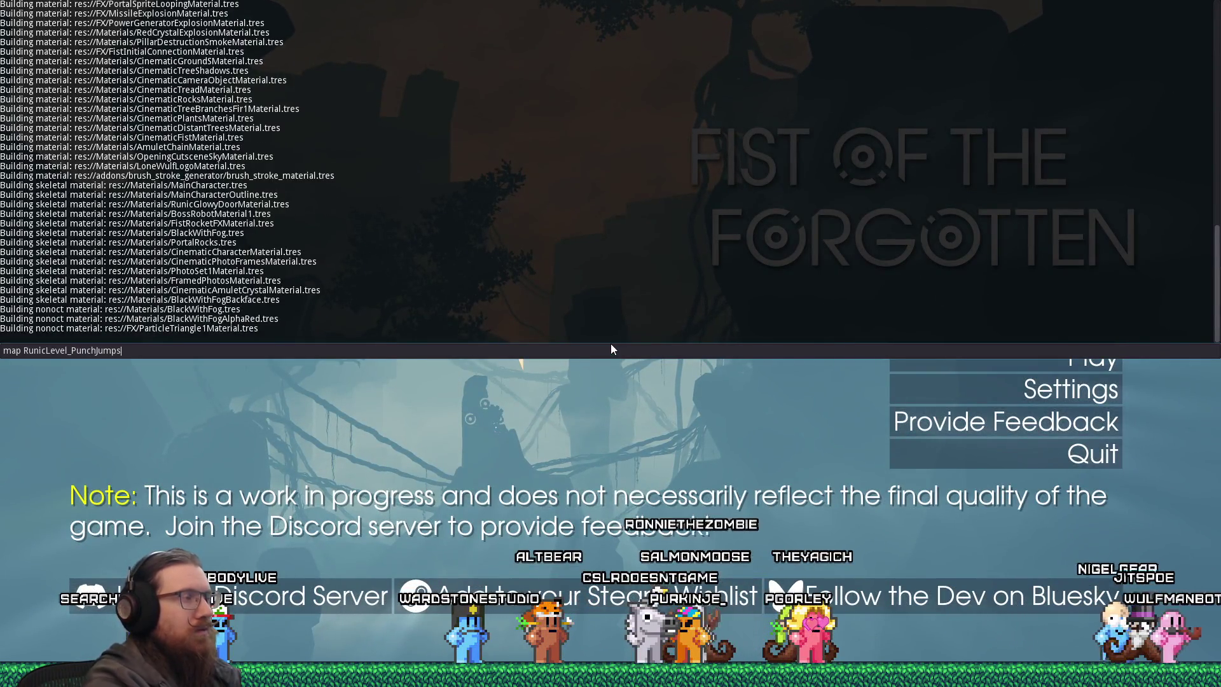
key(Return)
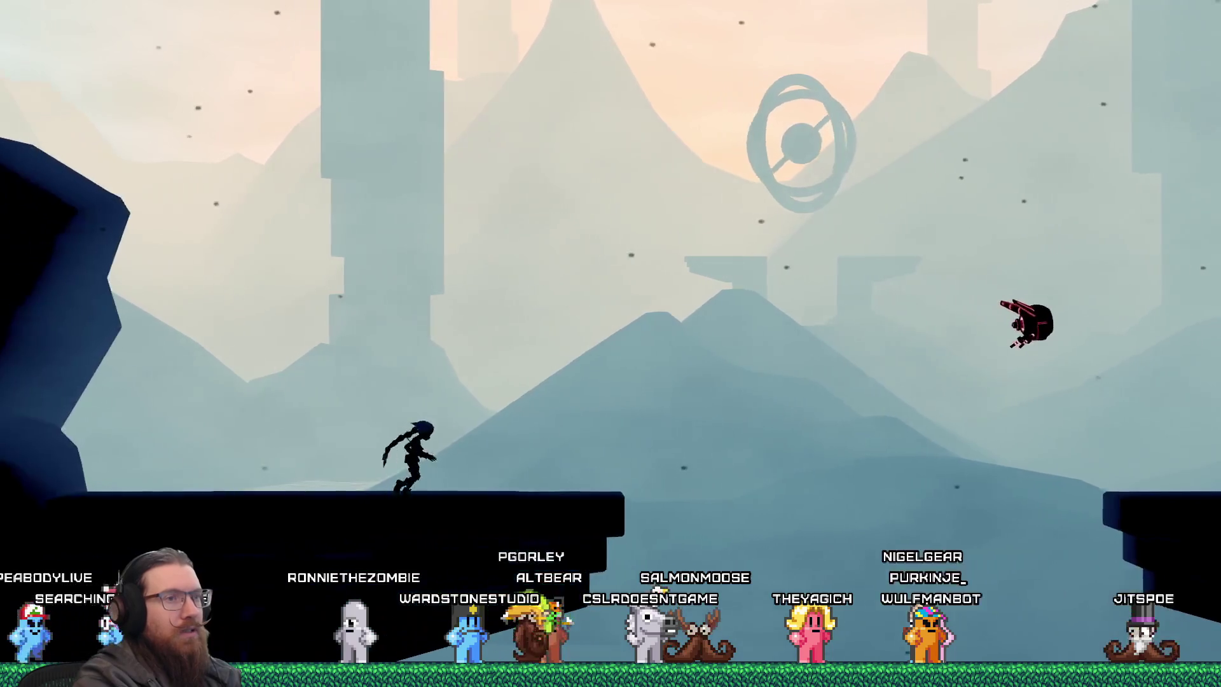
key(grave)
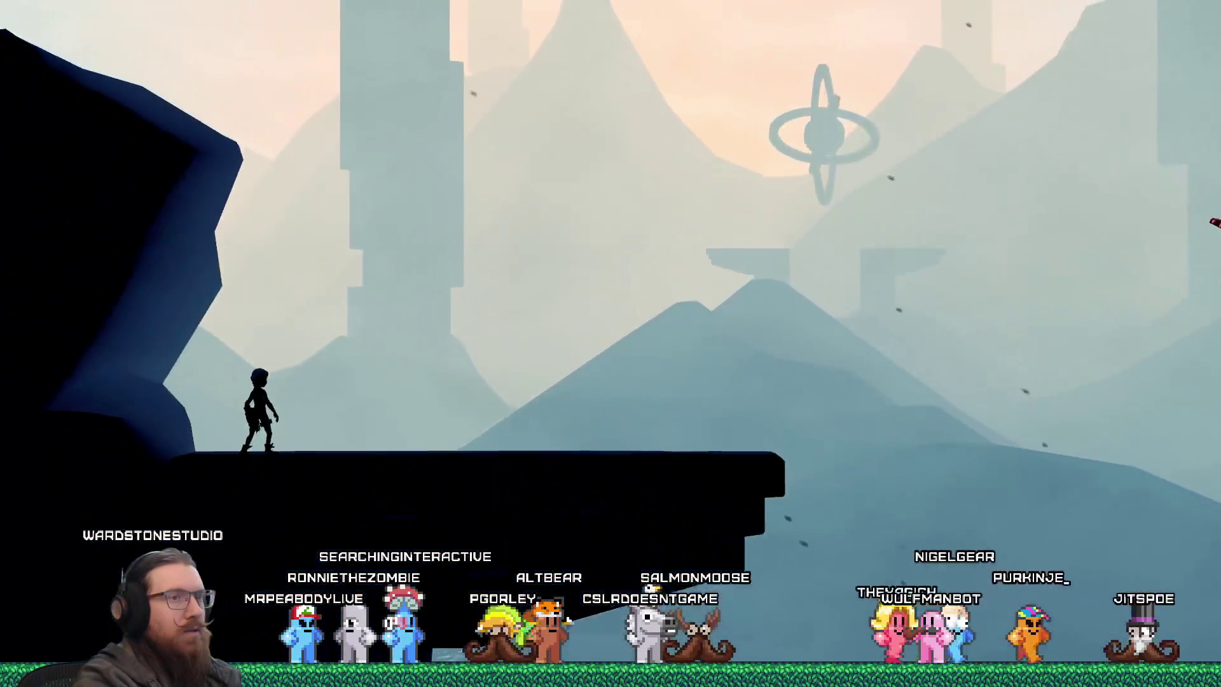
key(d)
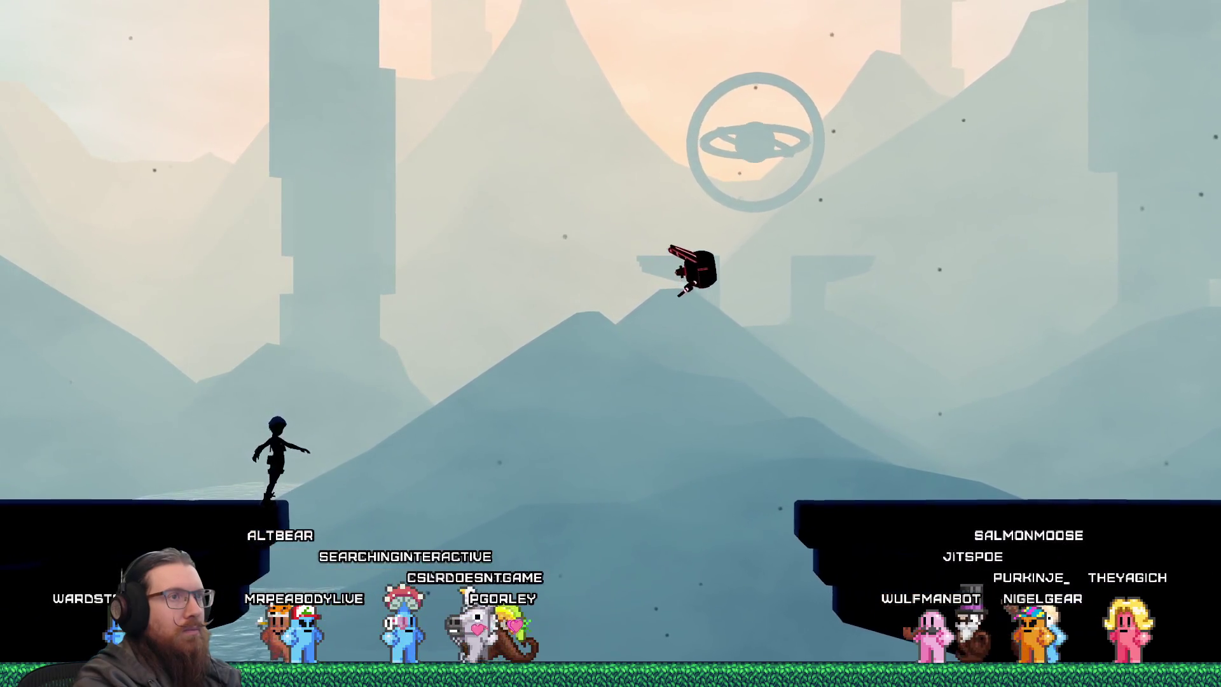
key(d)
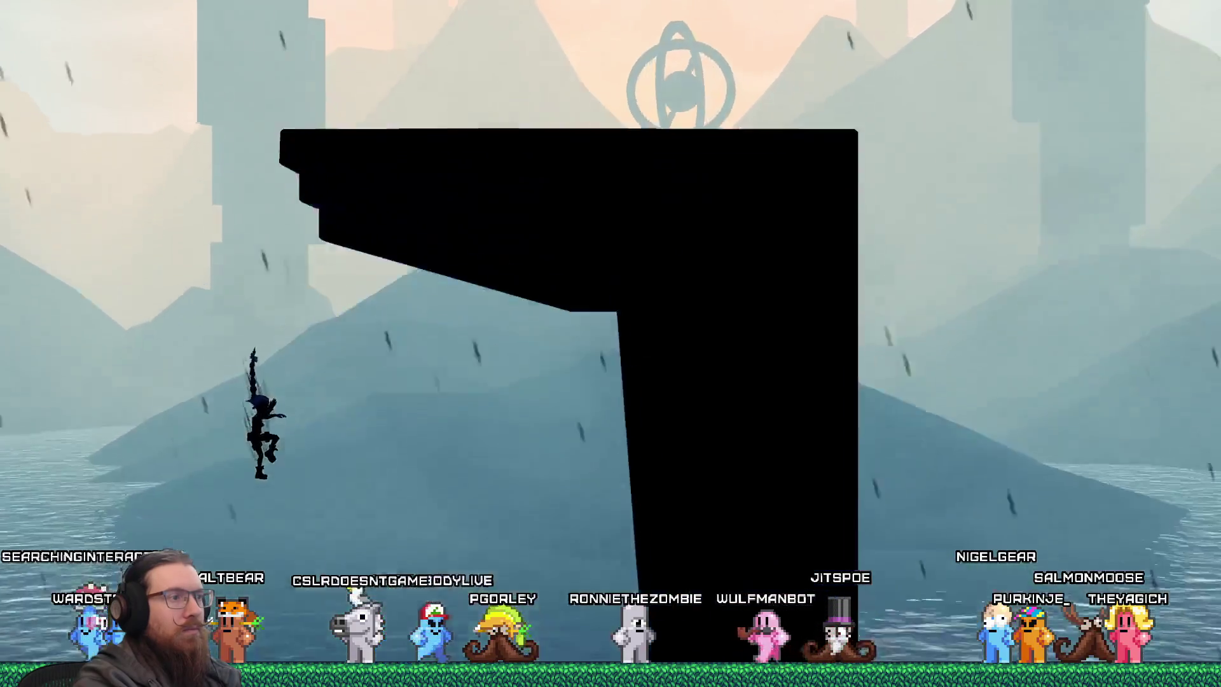
Enter 'quit' in the game's developer console to close Fist of the Forgotten.
key(grave)
text(qui)
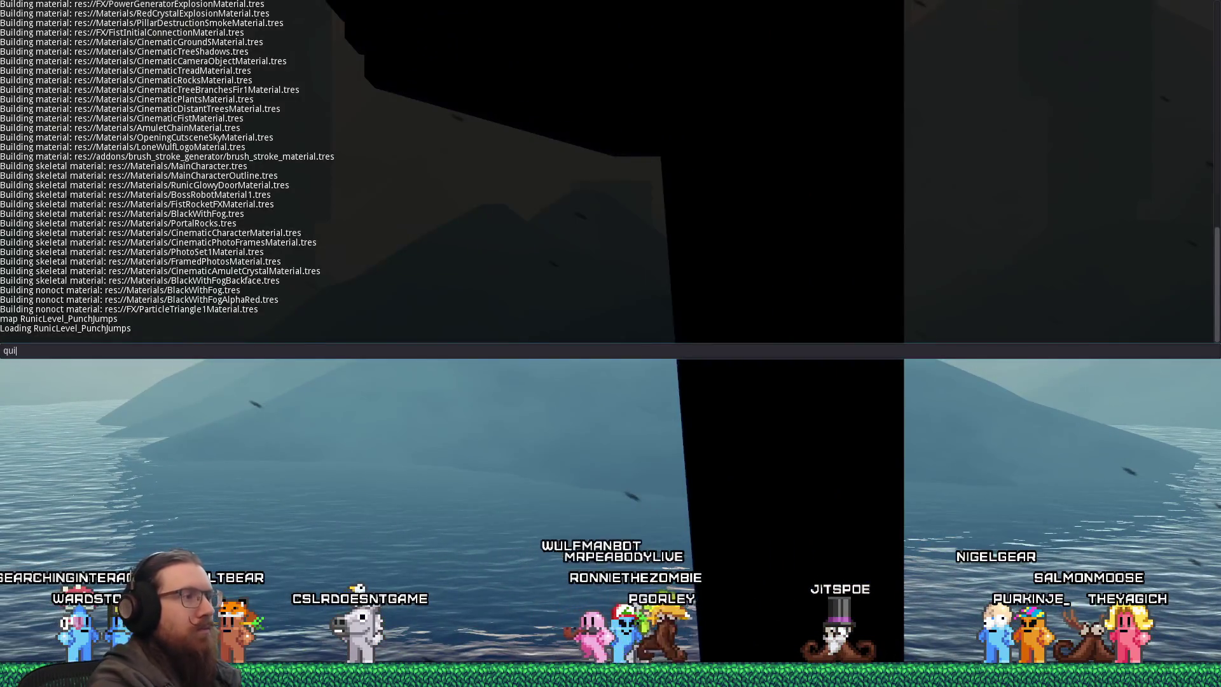
text(t)
key(Return)
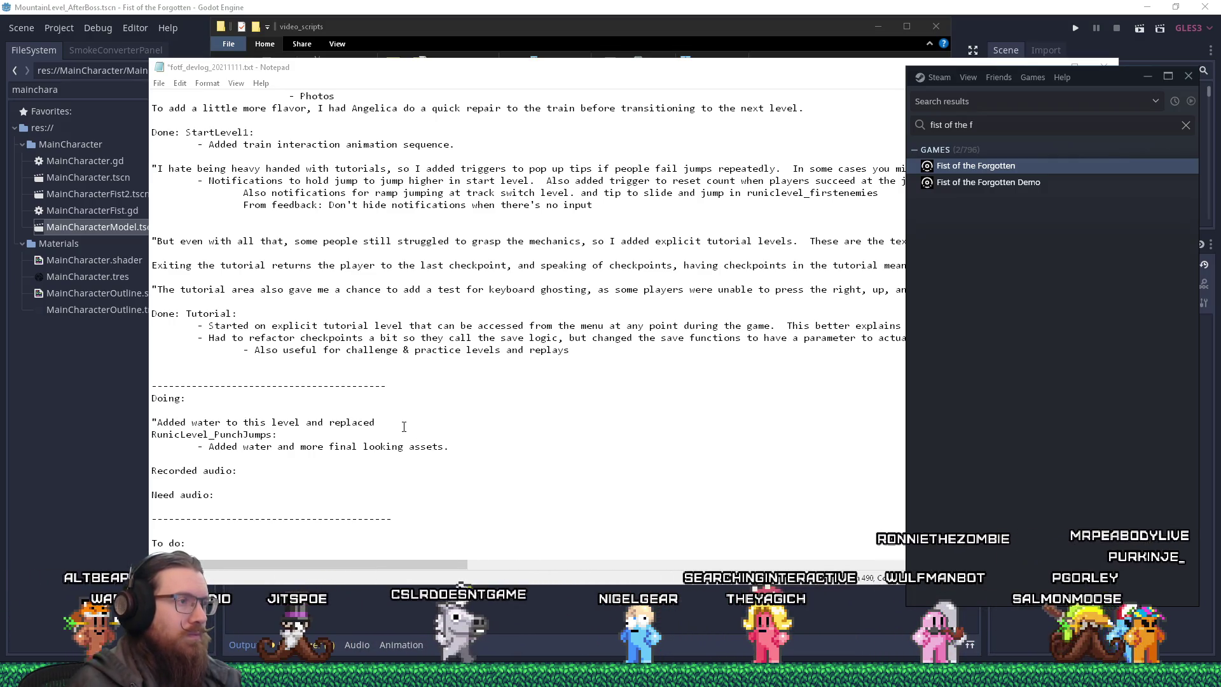
Insert 'instead' after 'level' and finish the line with 'the blockout boxes with more final assets.'.
click(435, 438)
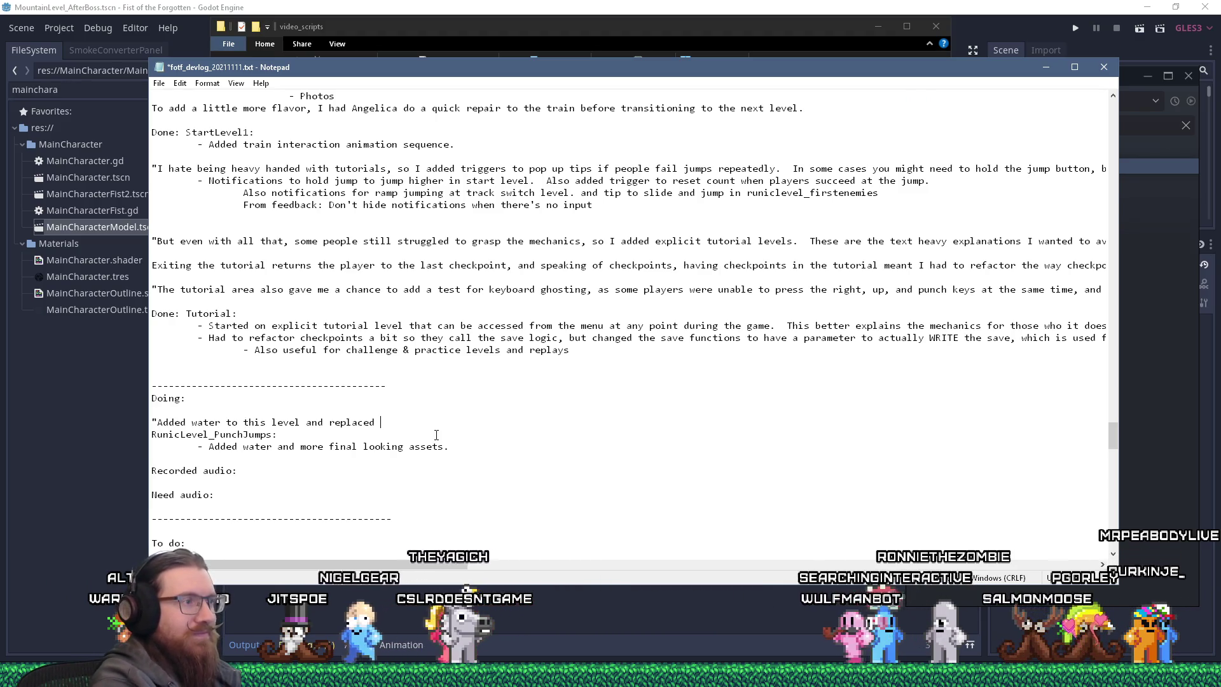
key(Left)
key(Left)
key(Left)
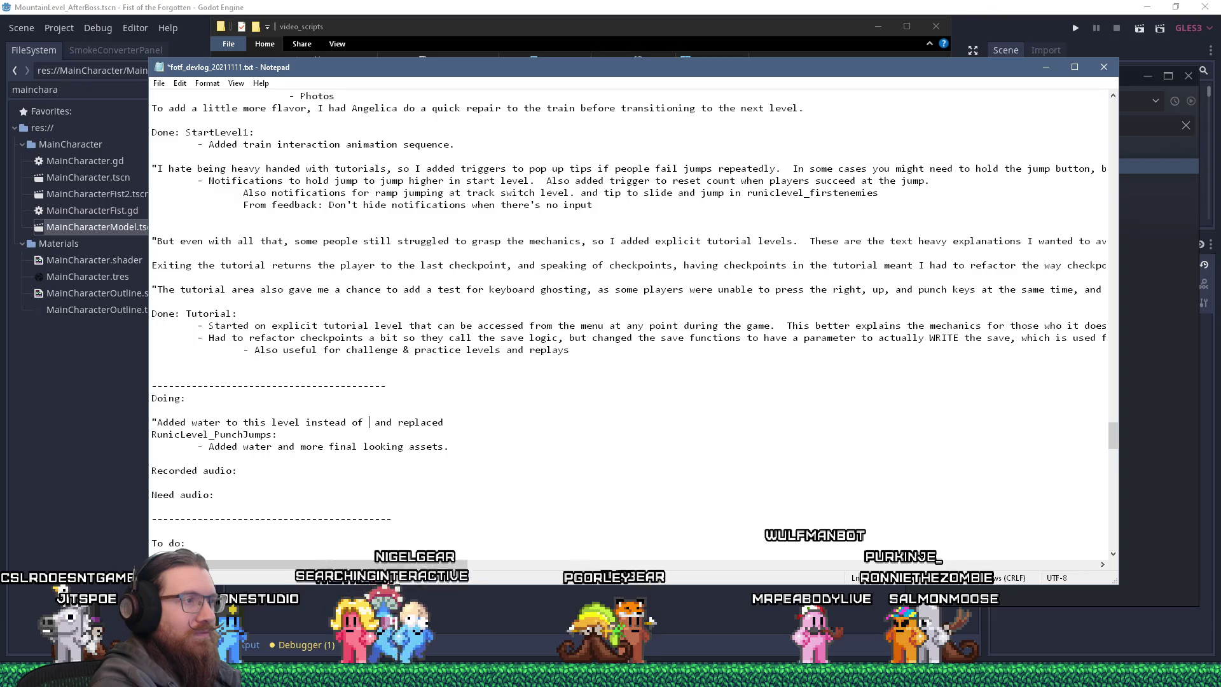
key(BackSpace)
key(BackSpace)
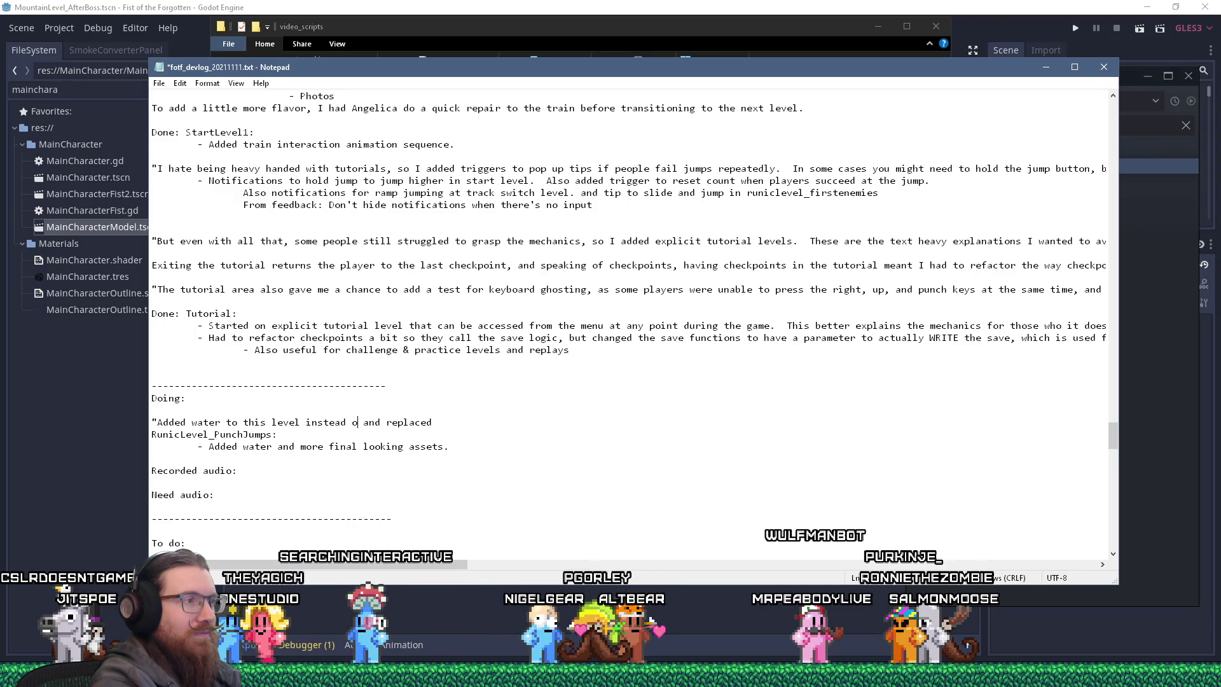
key(BackSpace)
key(BackSpace)
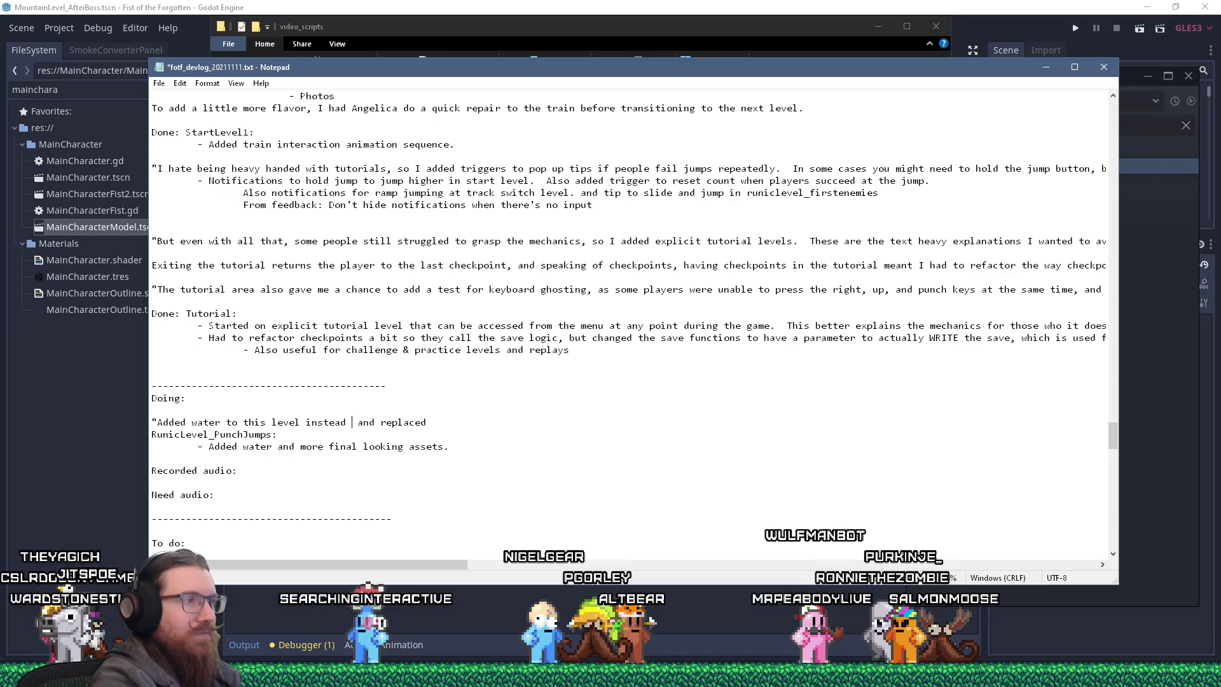
key(End)
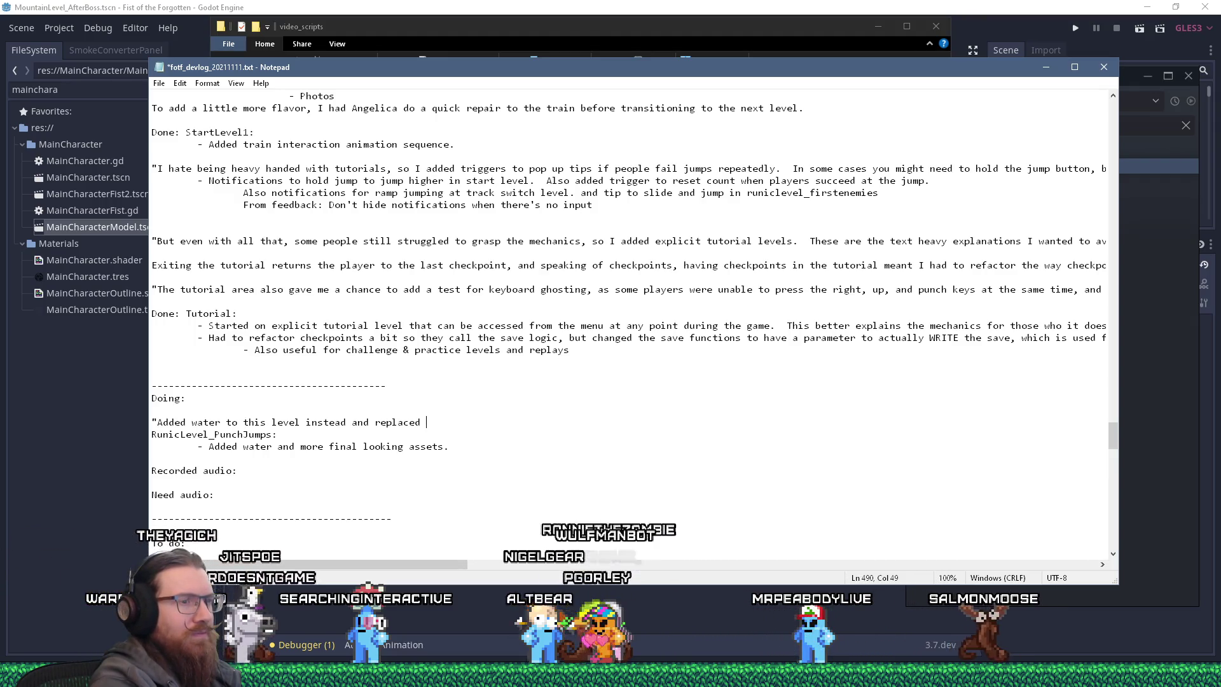
text(the box)
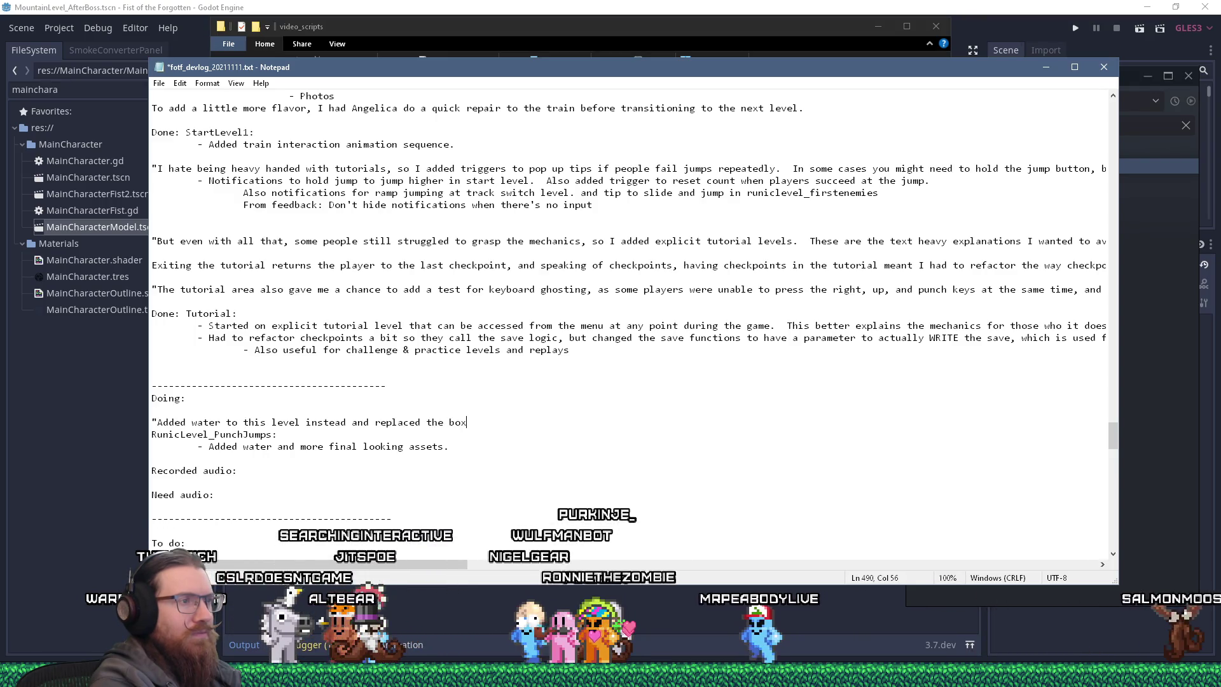
text(es wit)
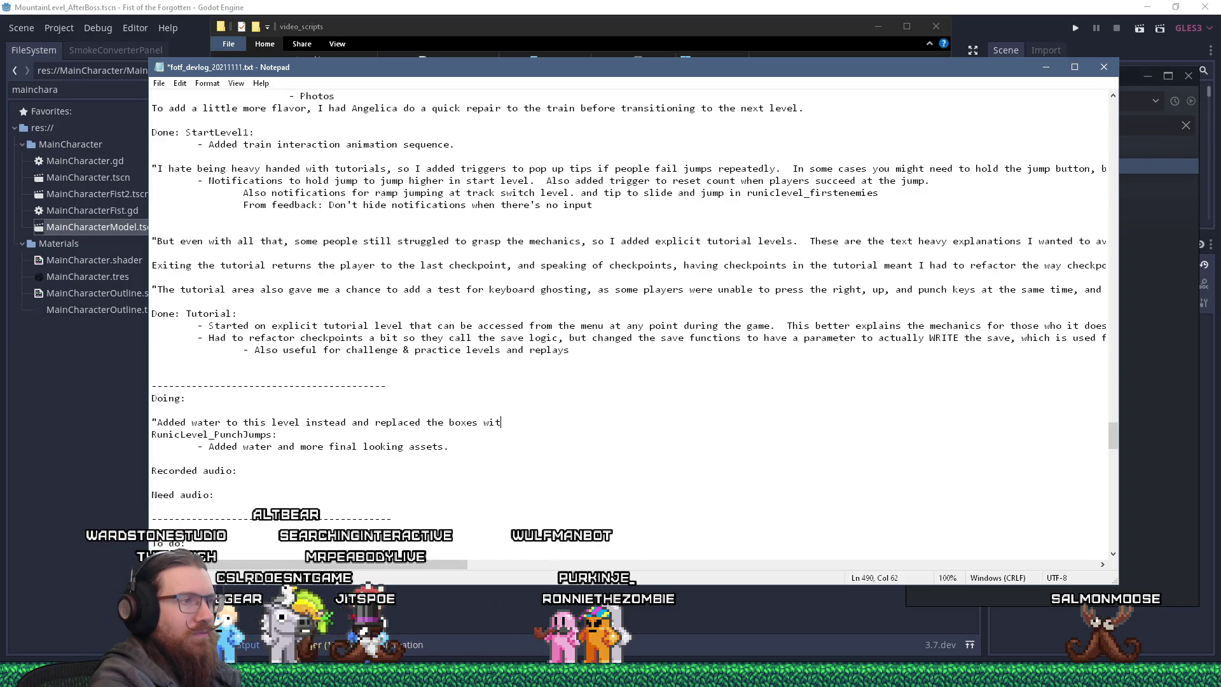
text(lock)
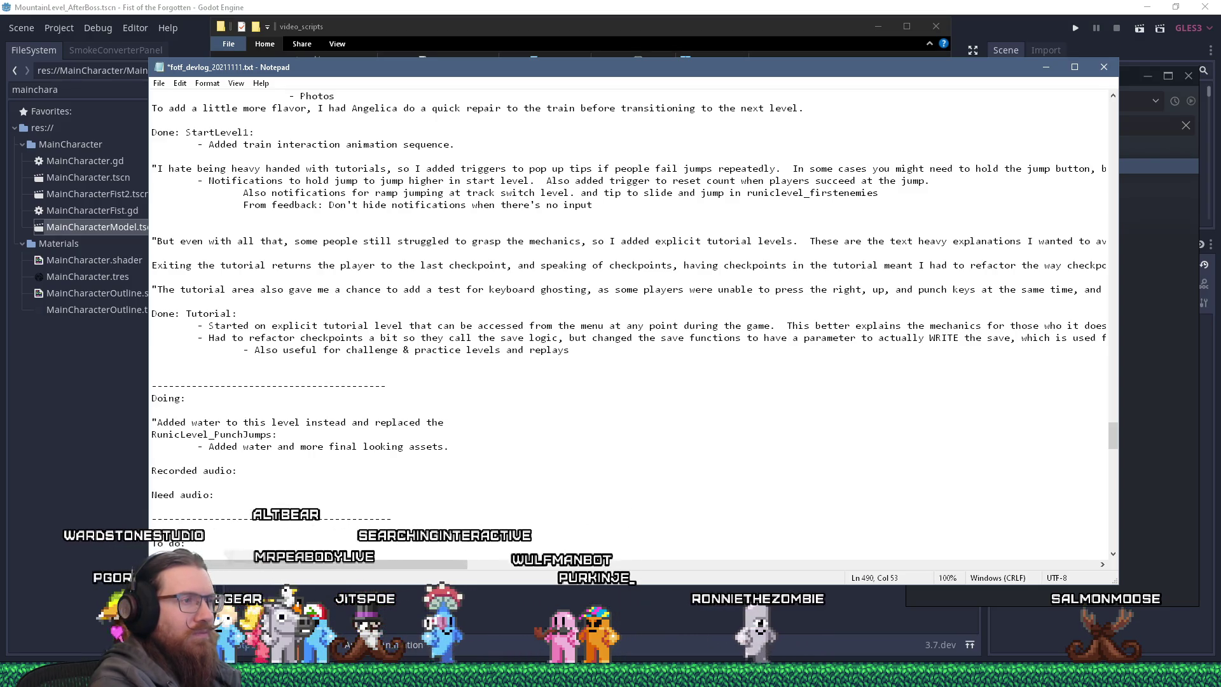
text(out boxes with more)
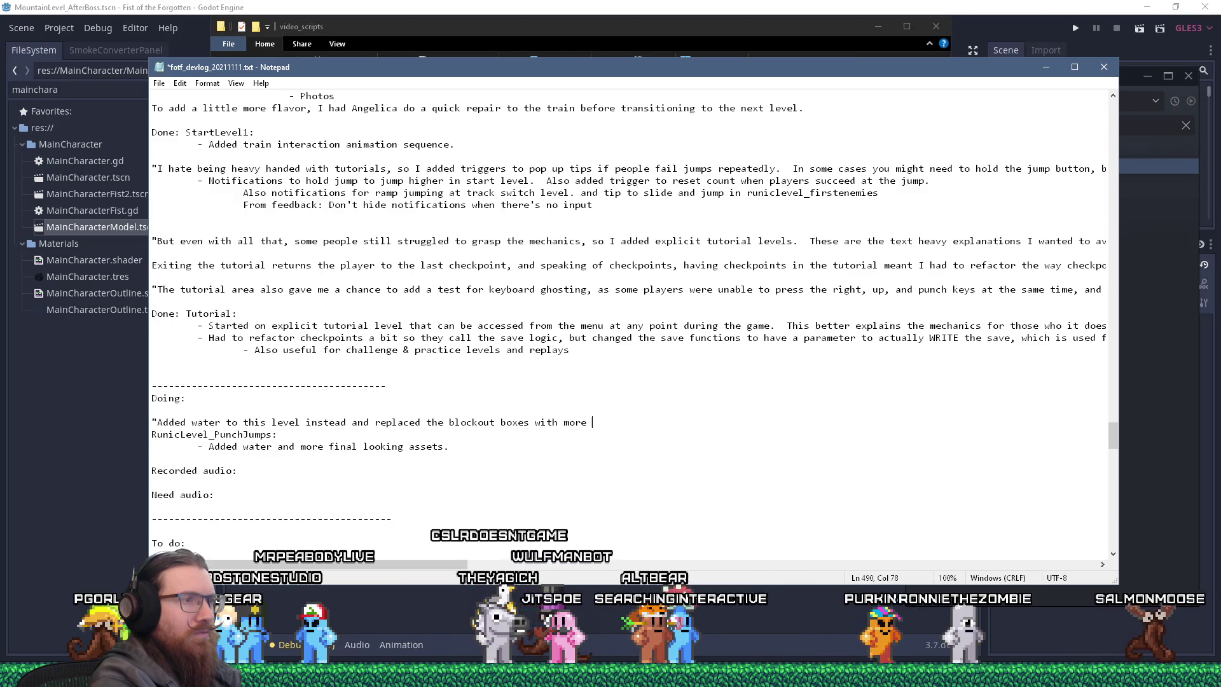
text(  assets.)
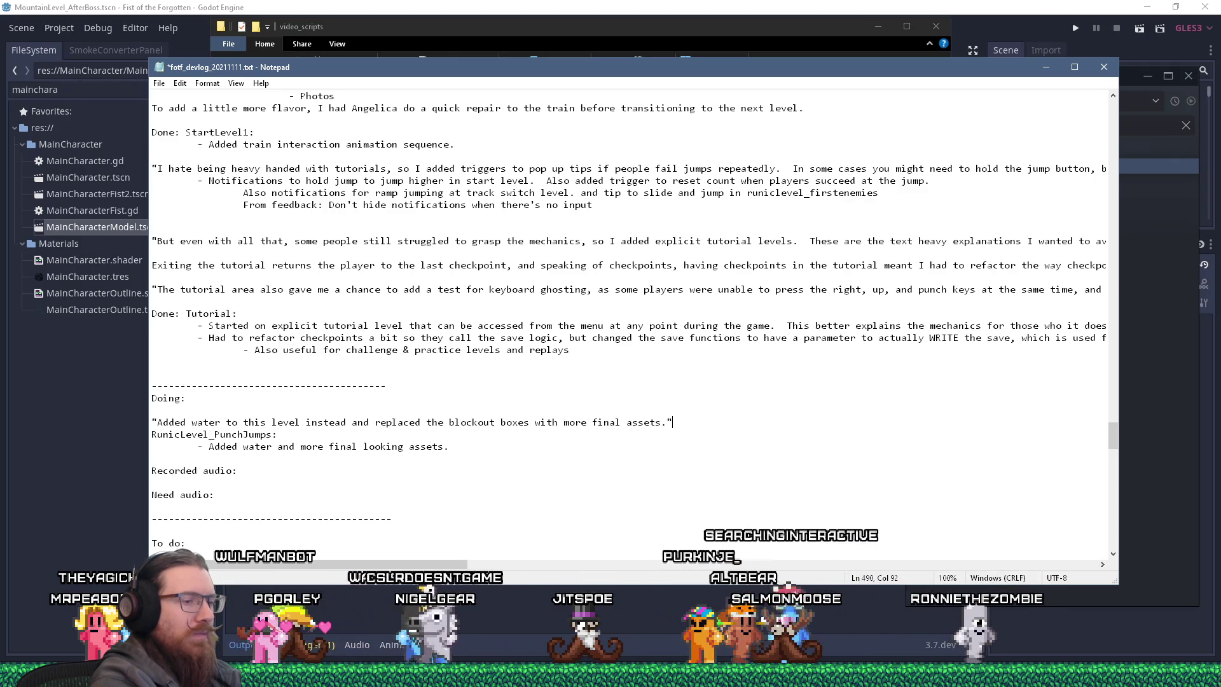
Rewrite the Doing line as "This level used to not have a hazard to fall into, so I added water…", dropping 'to this level'.
click(157, 422)
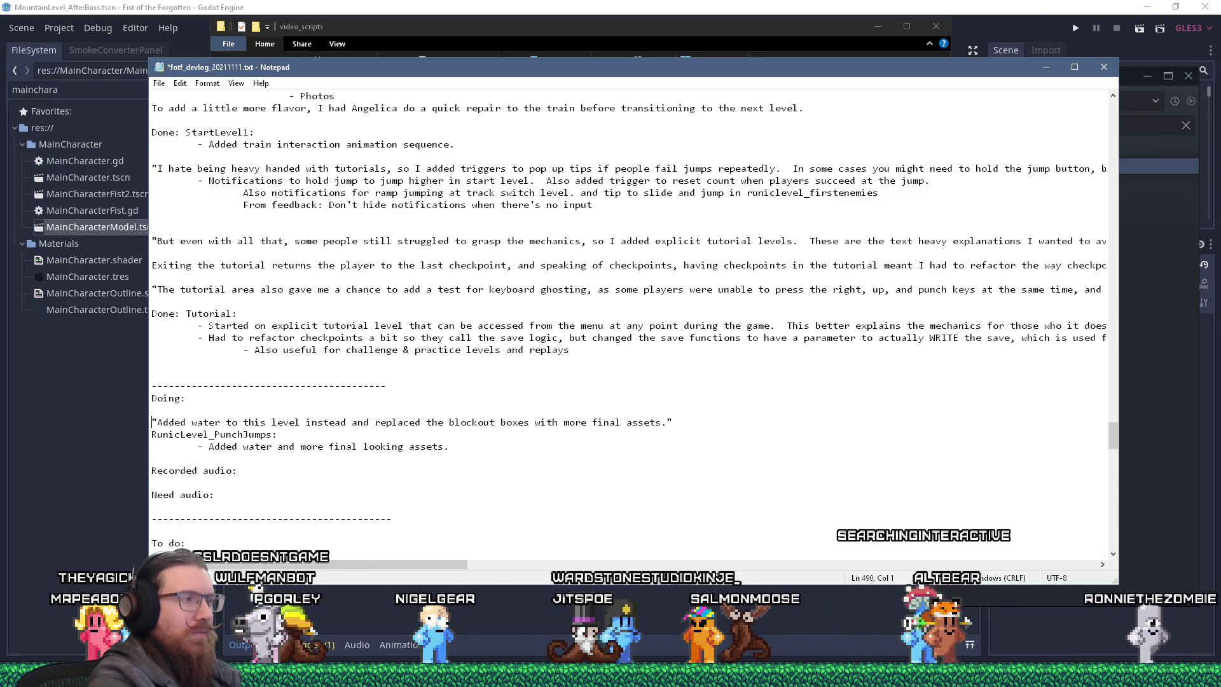
text(L)
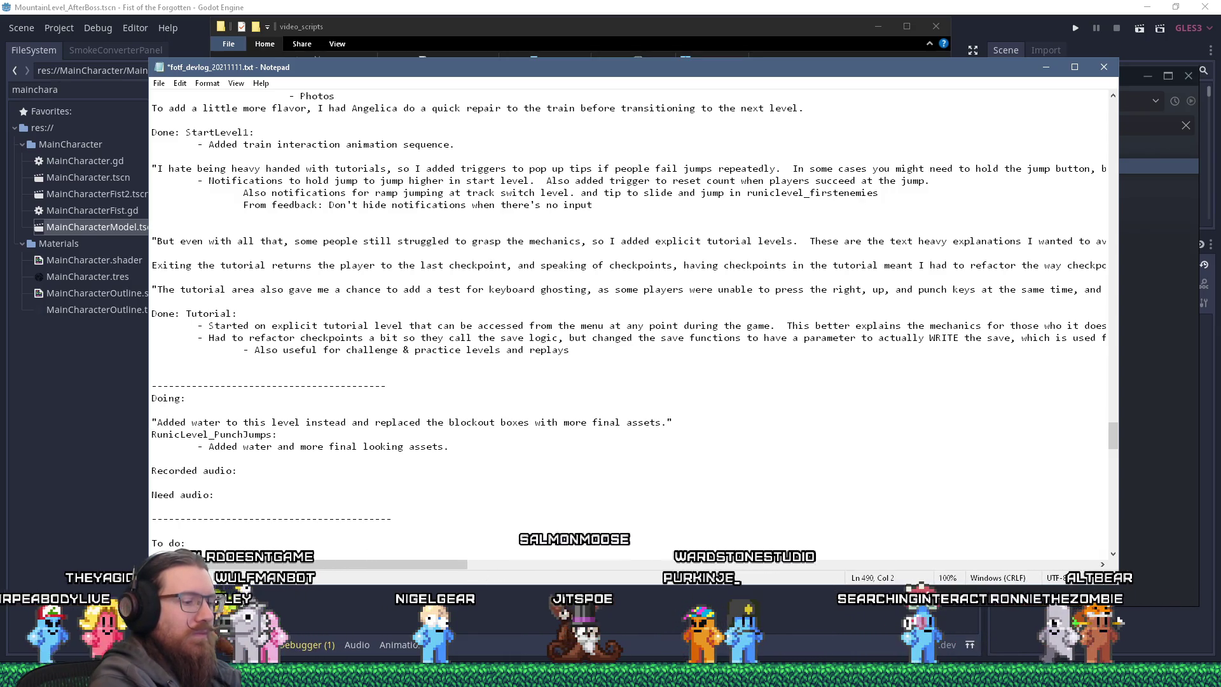
key(BackSpace)
text(This level)
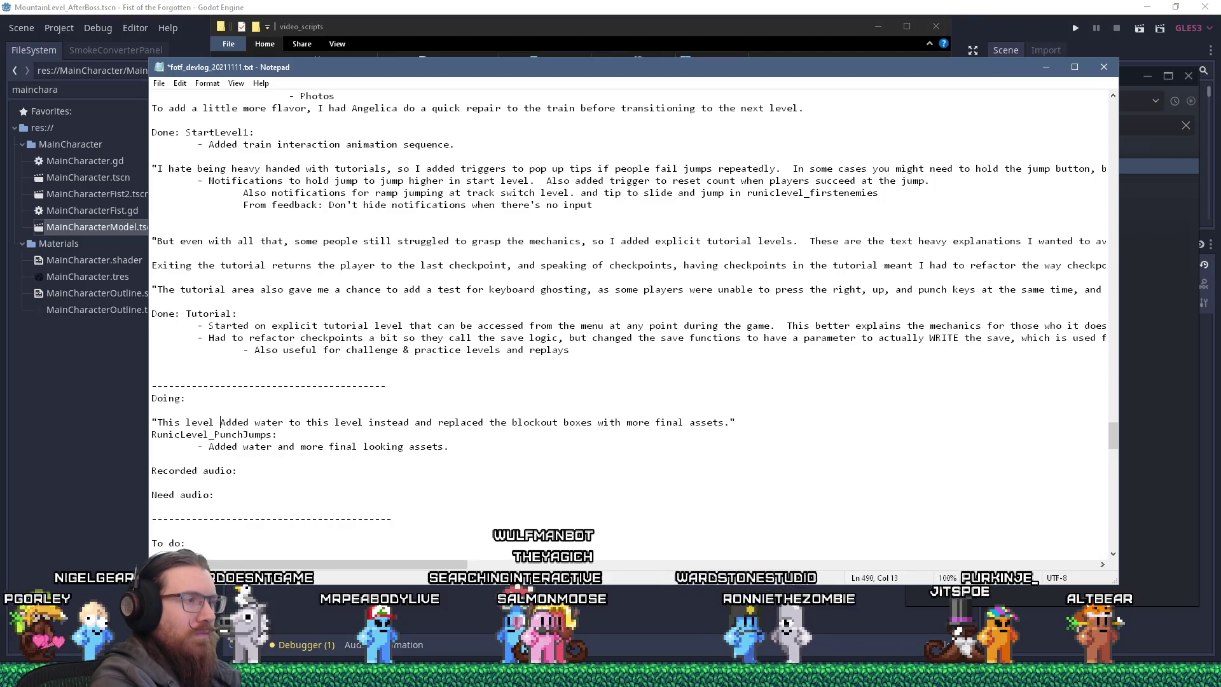
text(used to not ahve a)
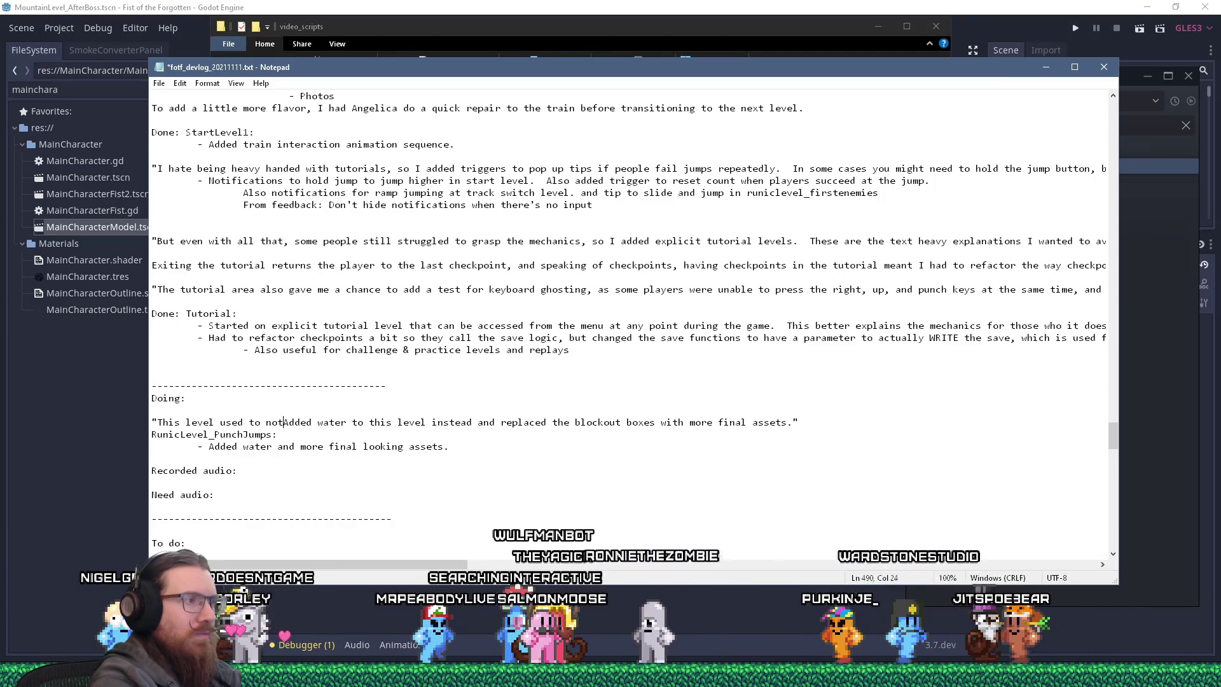
key(BackSpace)
key(BackSpace)
key(BackSpace)
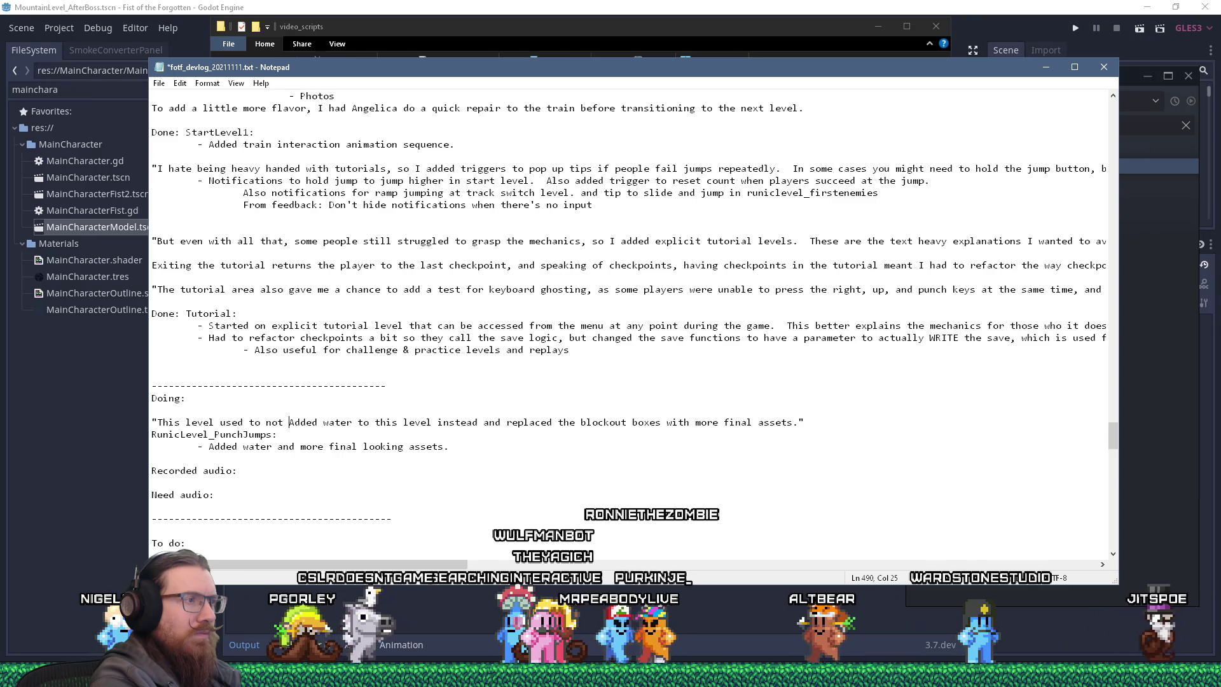
text(have a)
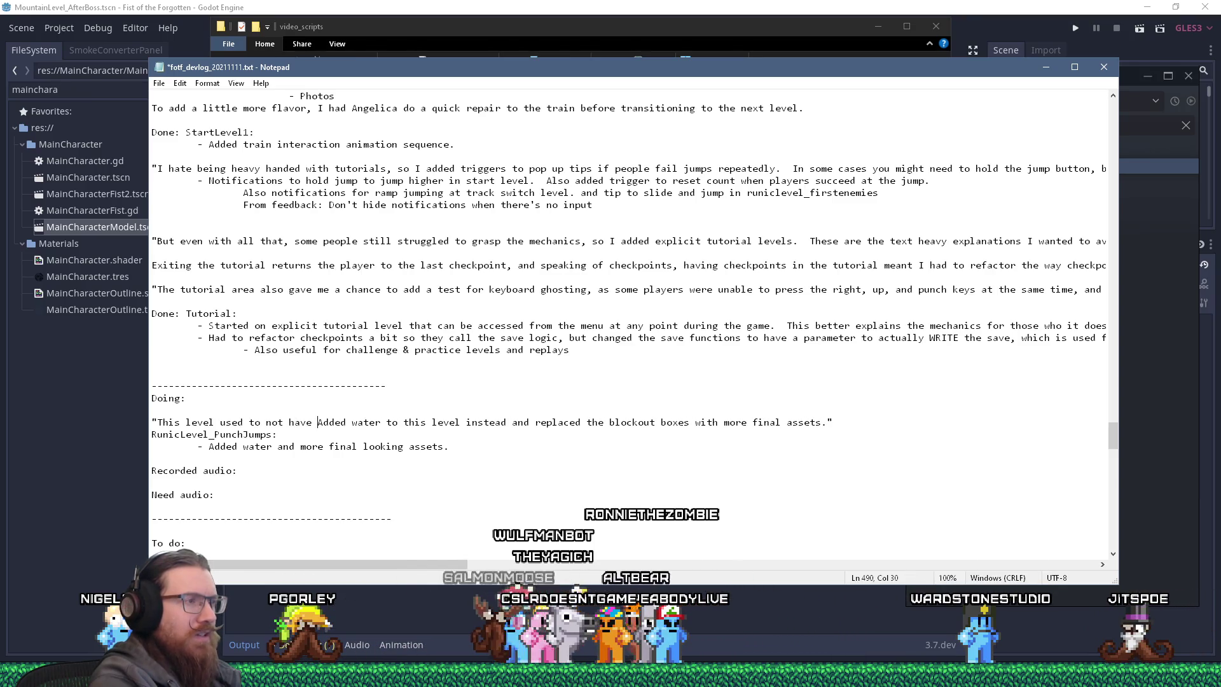
text( hazard to fal)
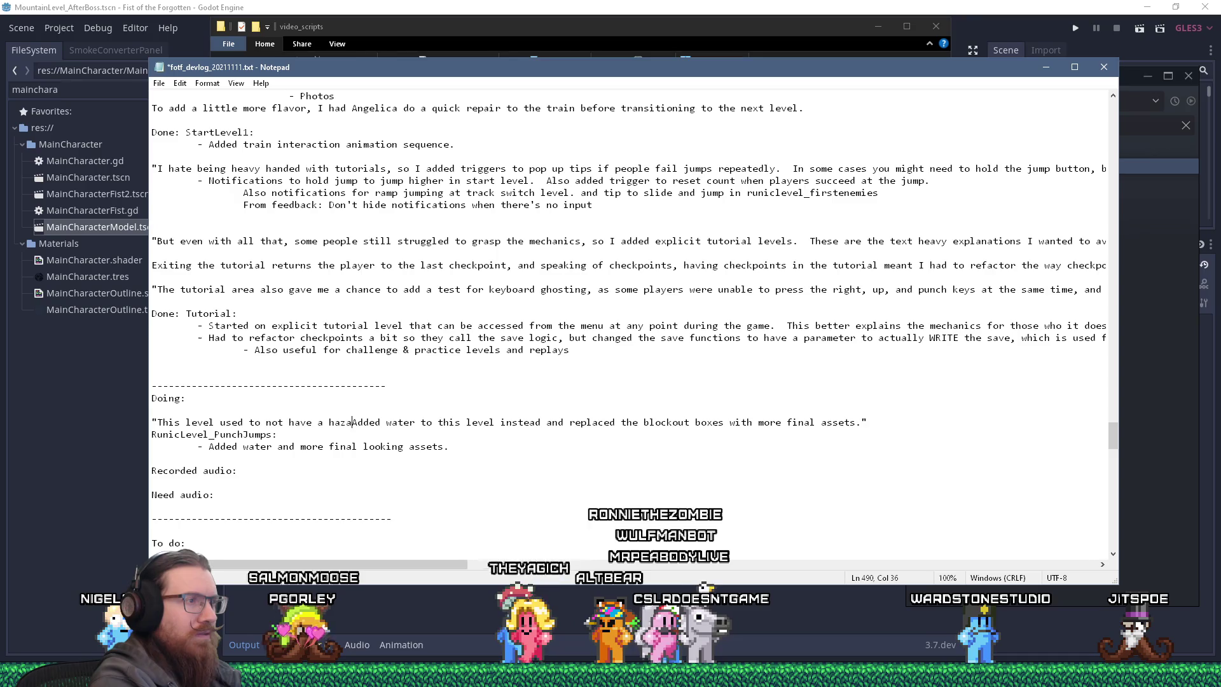
text(l into, so I)
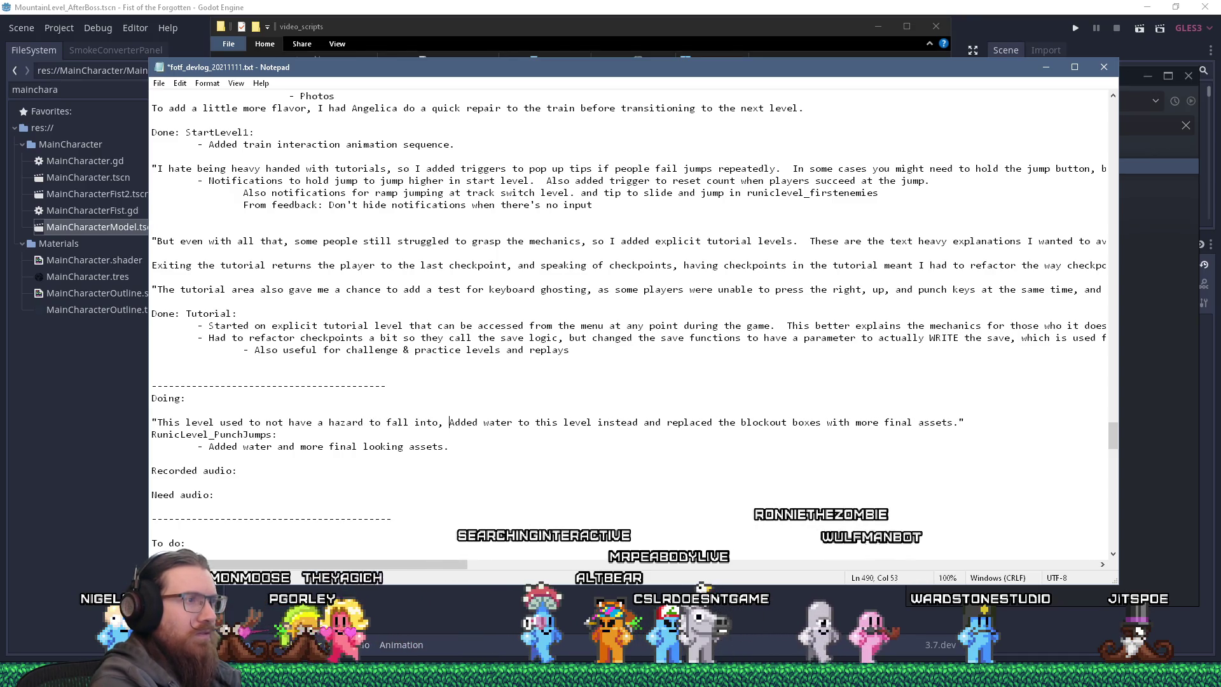
text( ad)
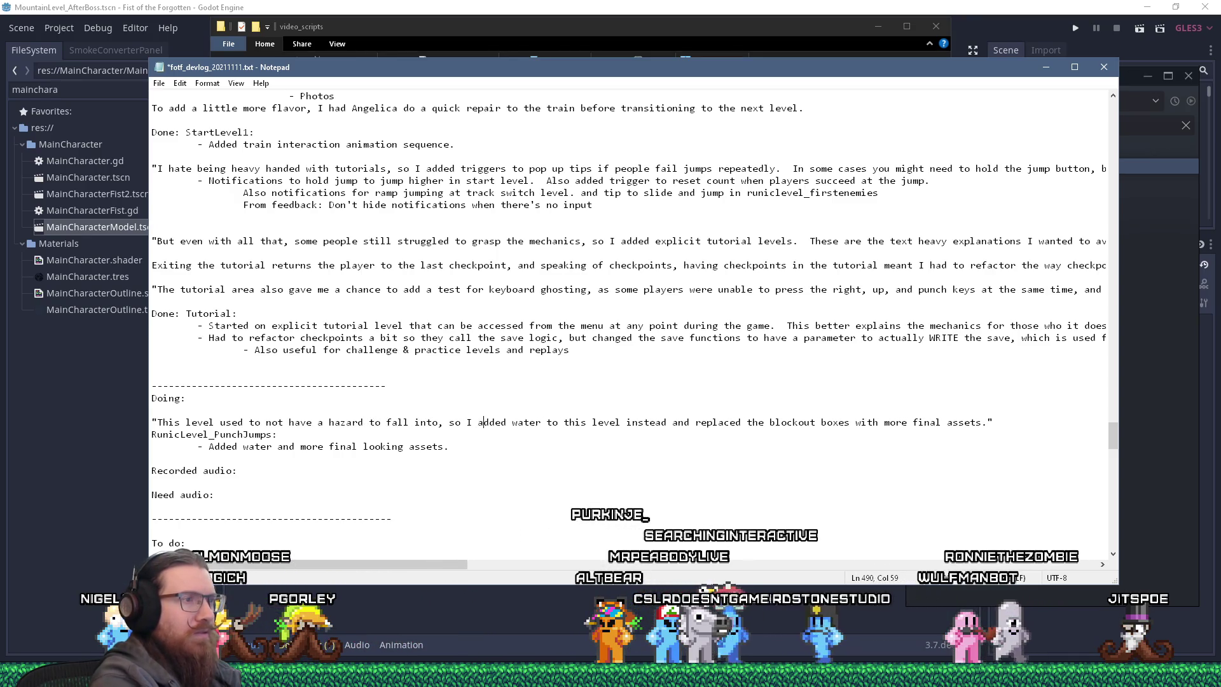
key(Delete)
key(Delete)
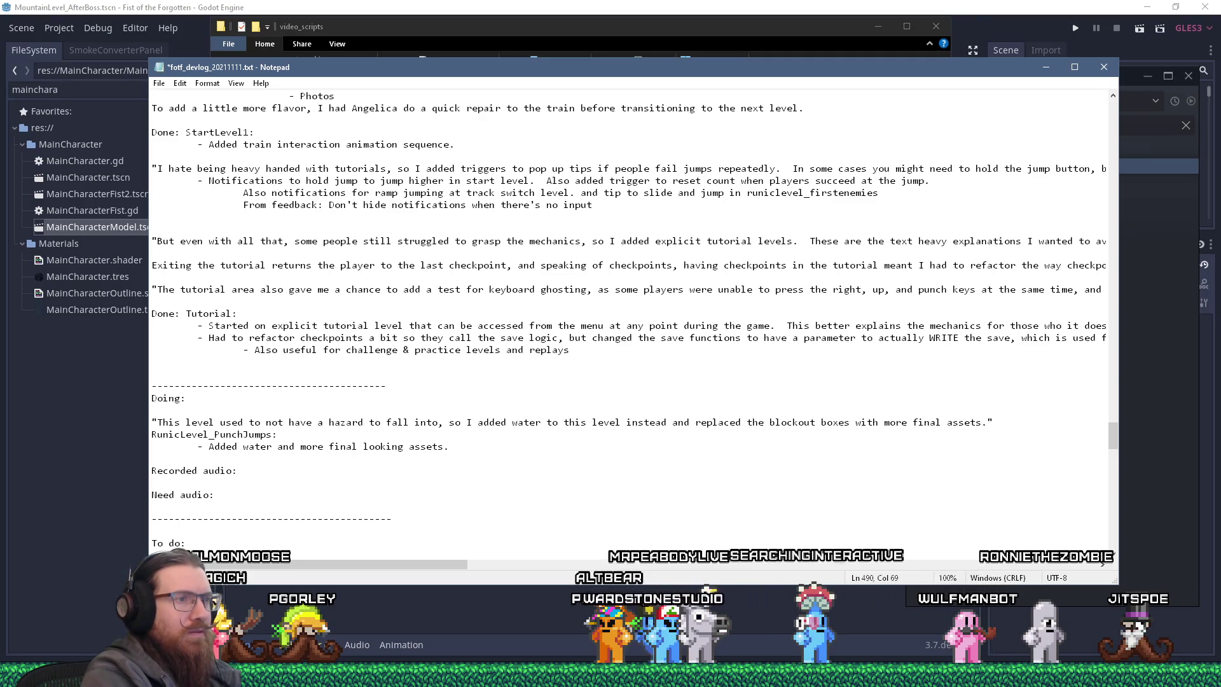
key(ctrl+shift+Right)
key(ctrl+shift+Right)
key(ctrl+shift+Right)
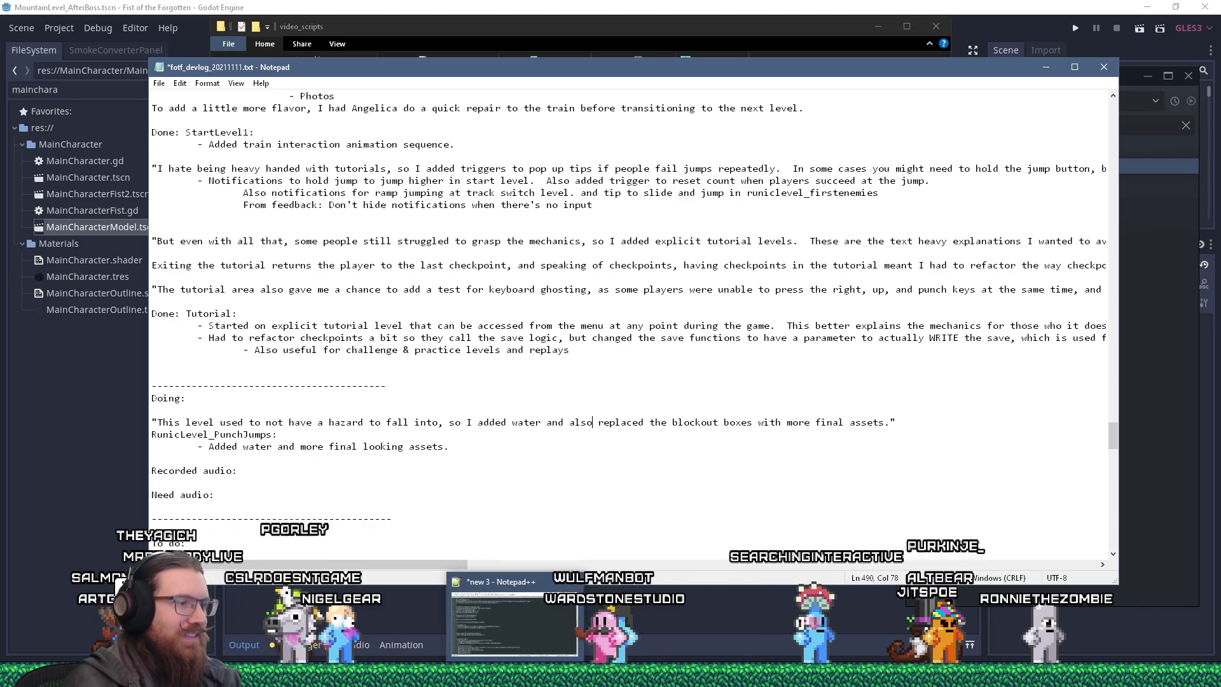
click(484, 675)
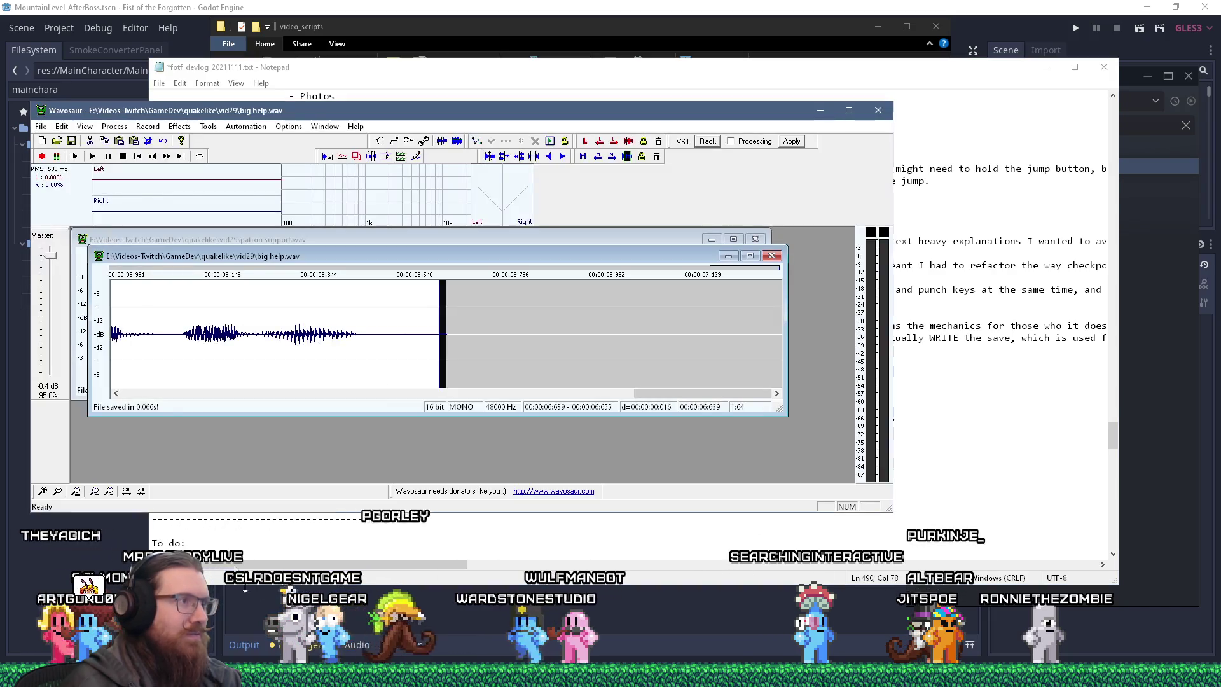
Close big help.wav and patron support.wav, then record a new narration take while reading the Notepad script.
click(98, 255)
click(118, 351)
double_click(82, 239)
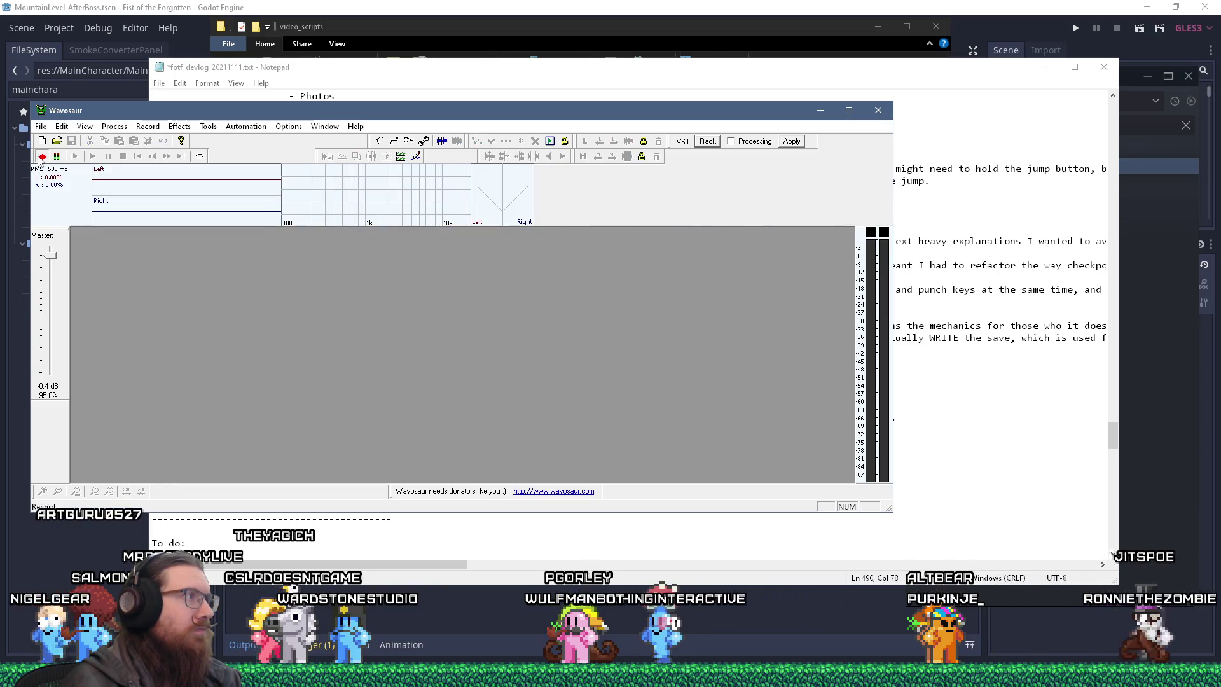
click(42, 155)
click(795, 67)
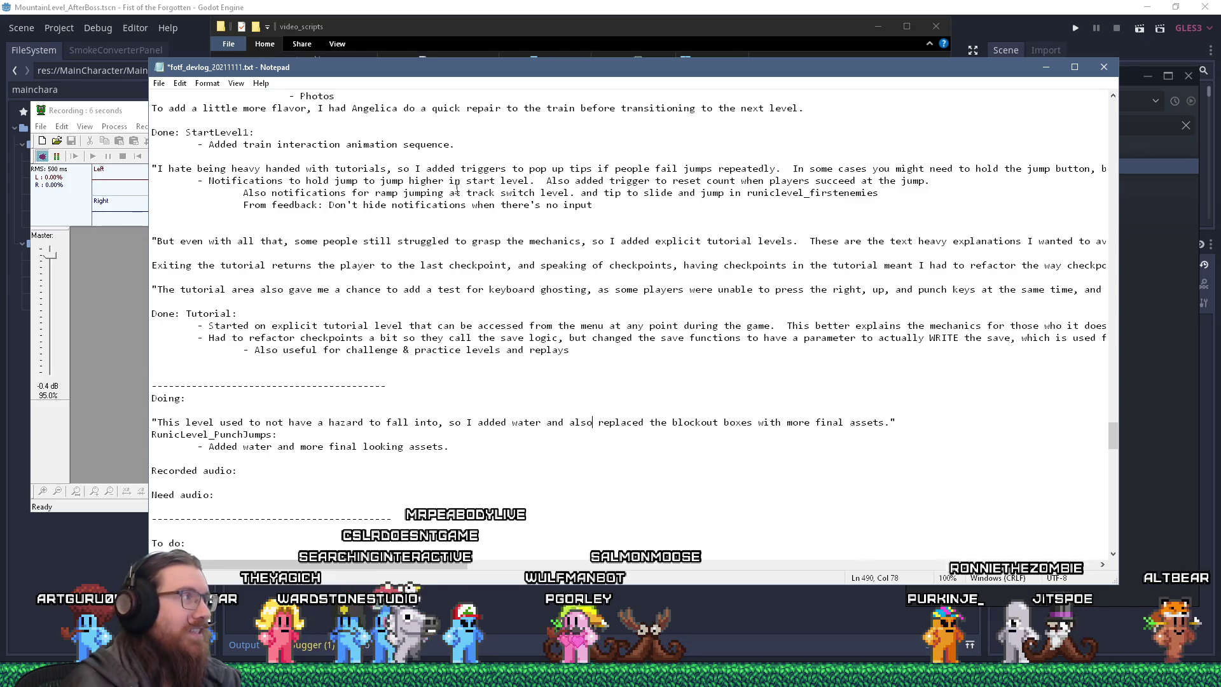
click(123, 156)
Convert the recording to mono using the left channel only, then boost it by 6 dB.
click(114, 126)
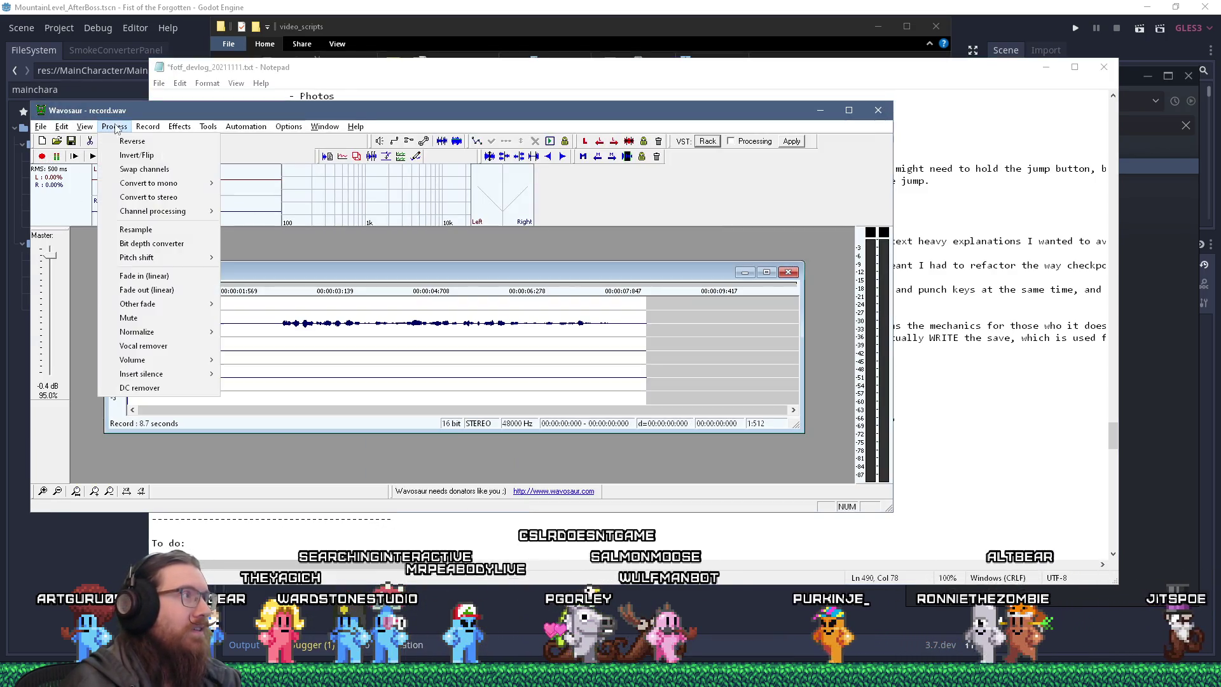
mouse_move(150, 185)
click(286, 216)
key(ctrl+a)
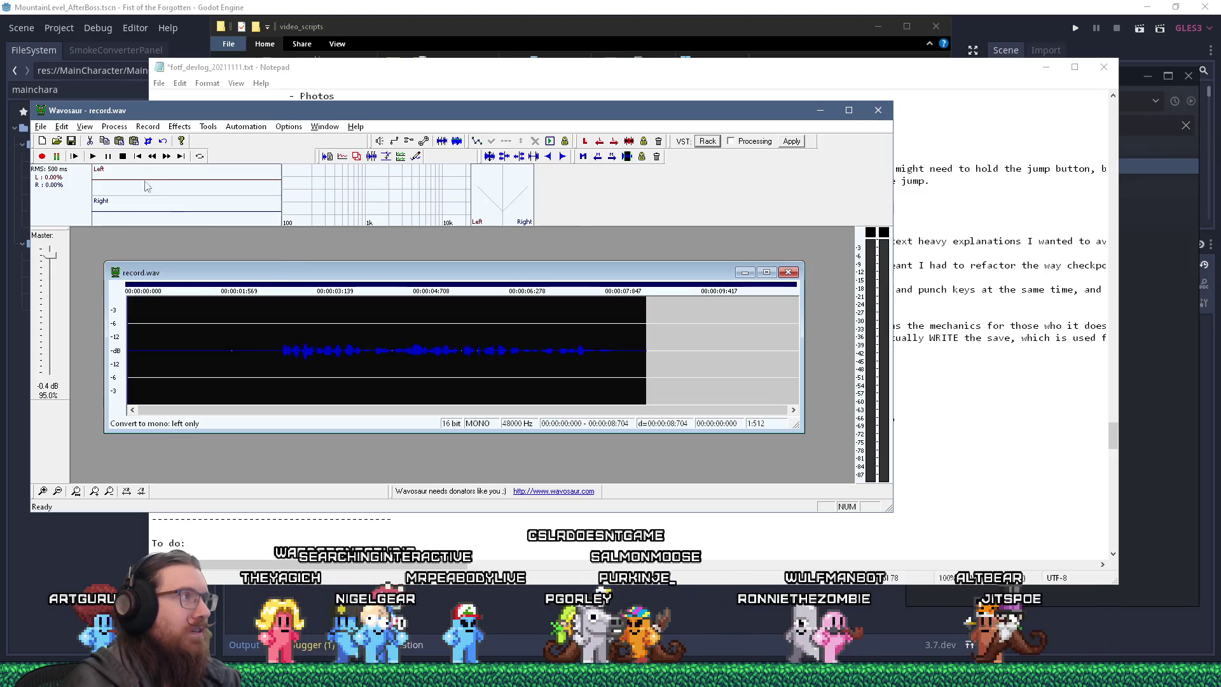
click(115, 126)
mouse_move(191, 360)
click(240, 360)
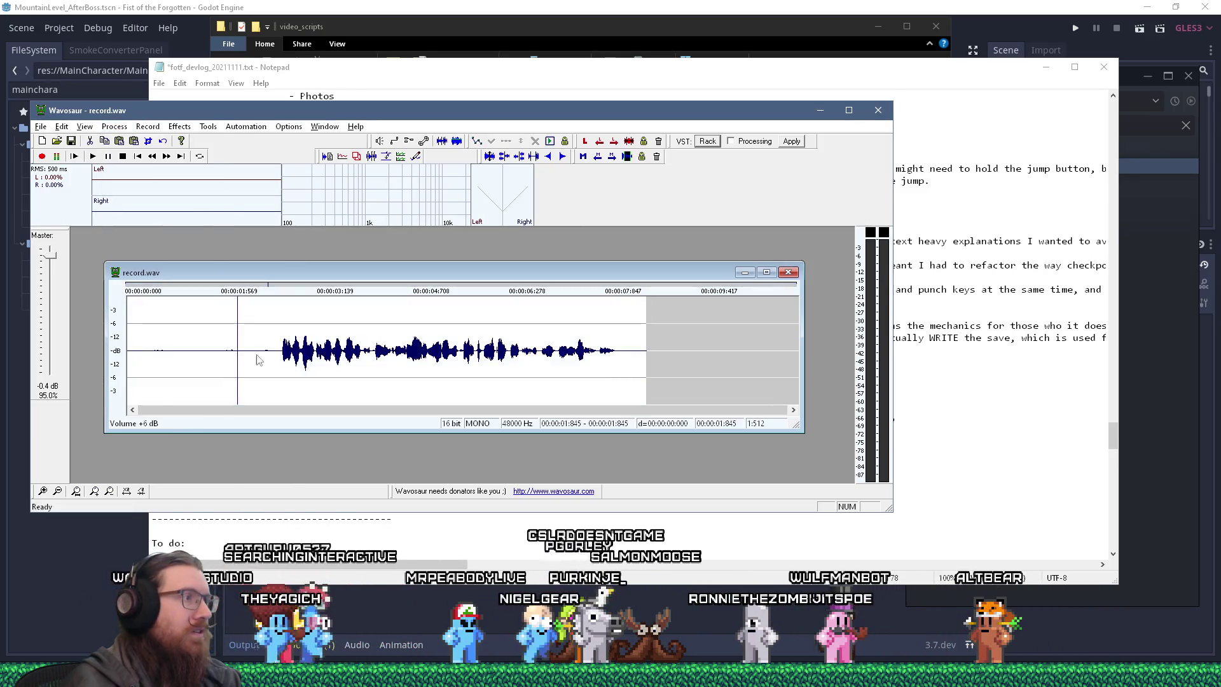
Delete the leading and trailing silence, select the final 20 ms, and bring up saving the clip.
mouse_move(280, 358)
mouse_down()
mouse_move(129, 358)
mouse_move(127, 345)
mouse_up()
key(Delete)
scroll(222, 345, up, 3)
scroll(221, 344, up, 1)
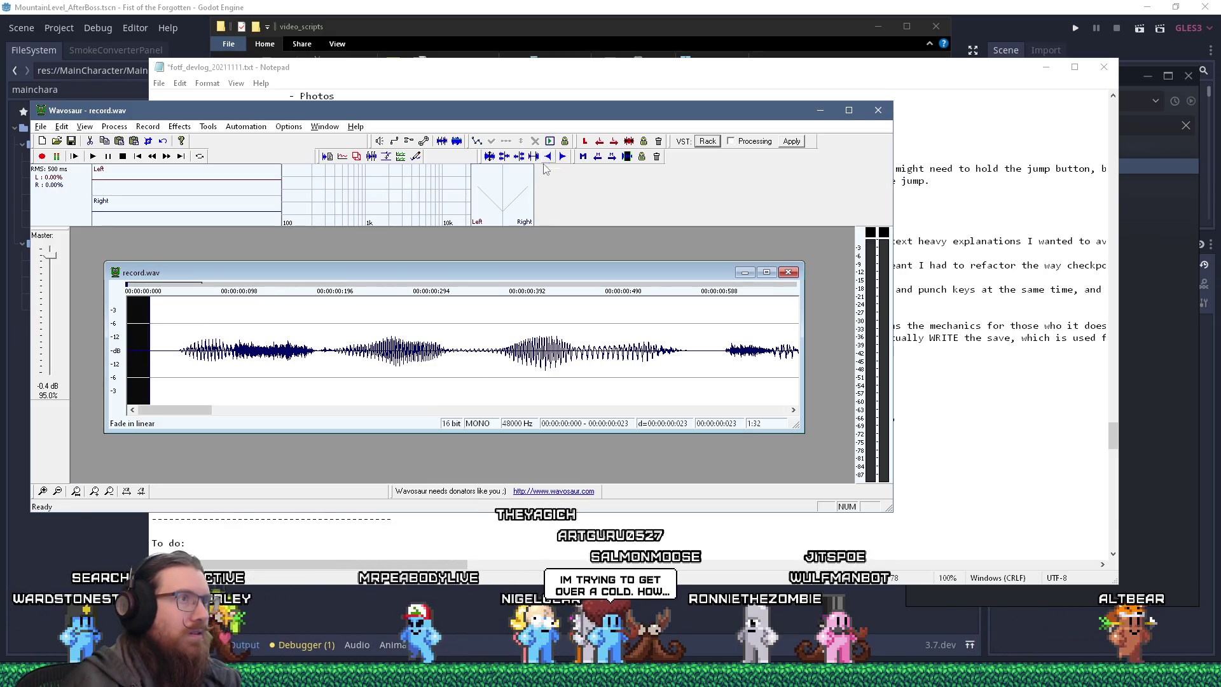
scroll(413, 394, down, 4)
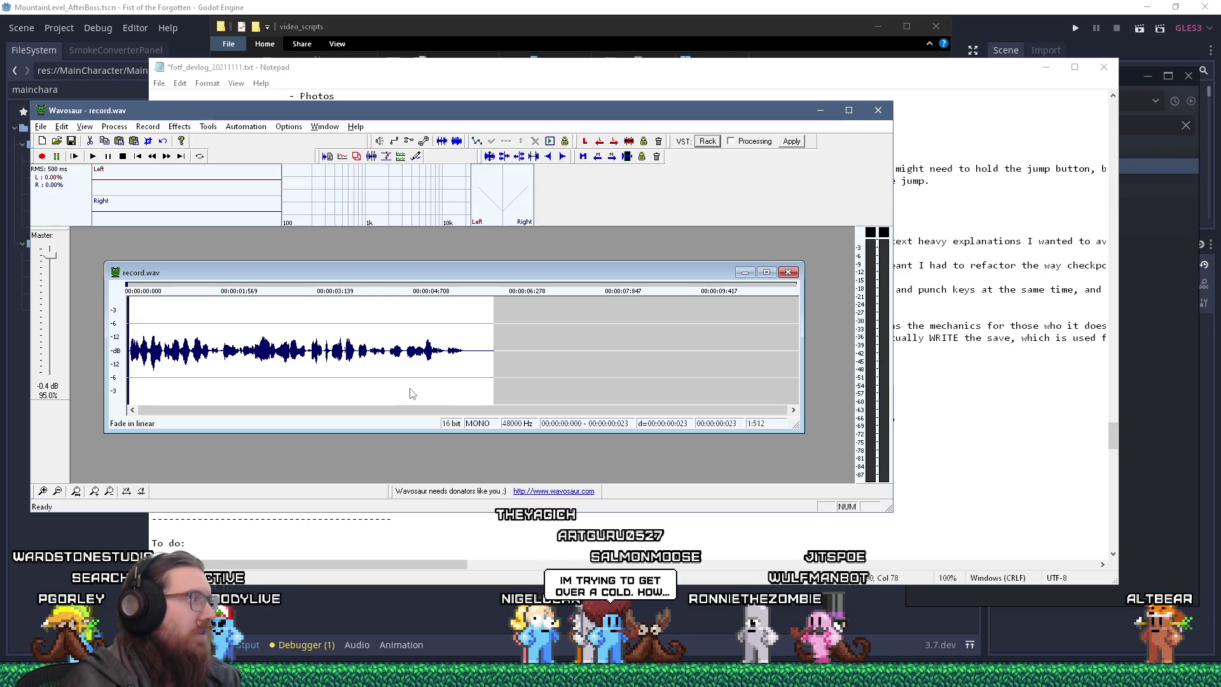
drag(471, 370, 688, 375)
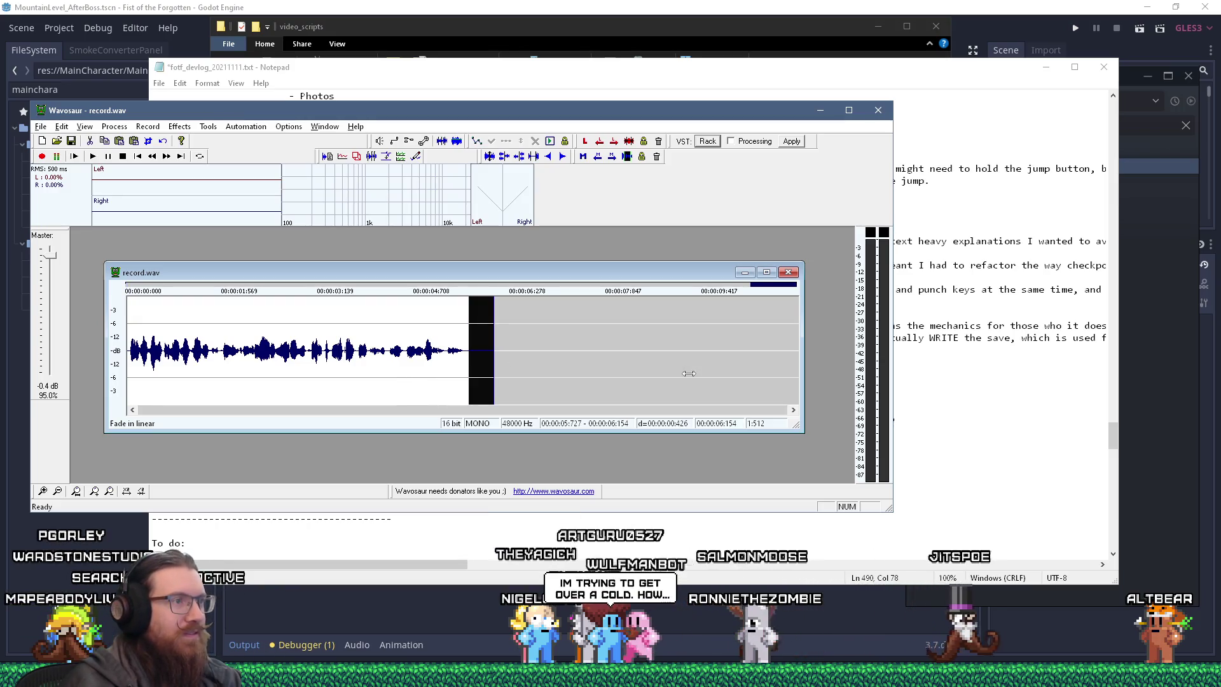
key(Delete)
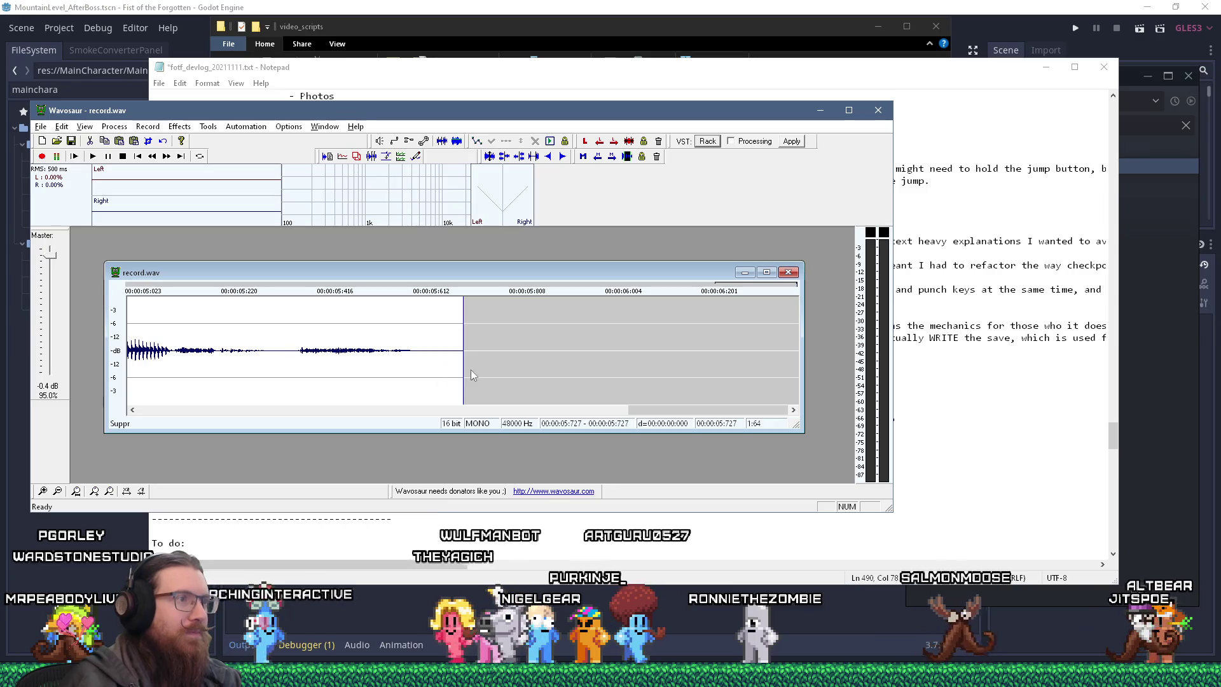
scroll(470, 368, up, 3)
drag(453, 369, 470, 368)
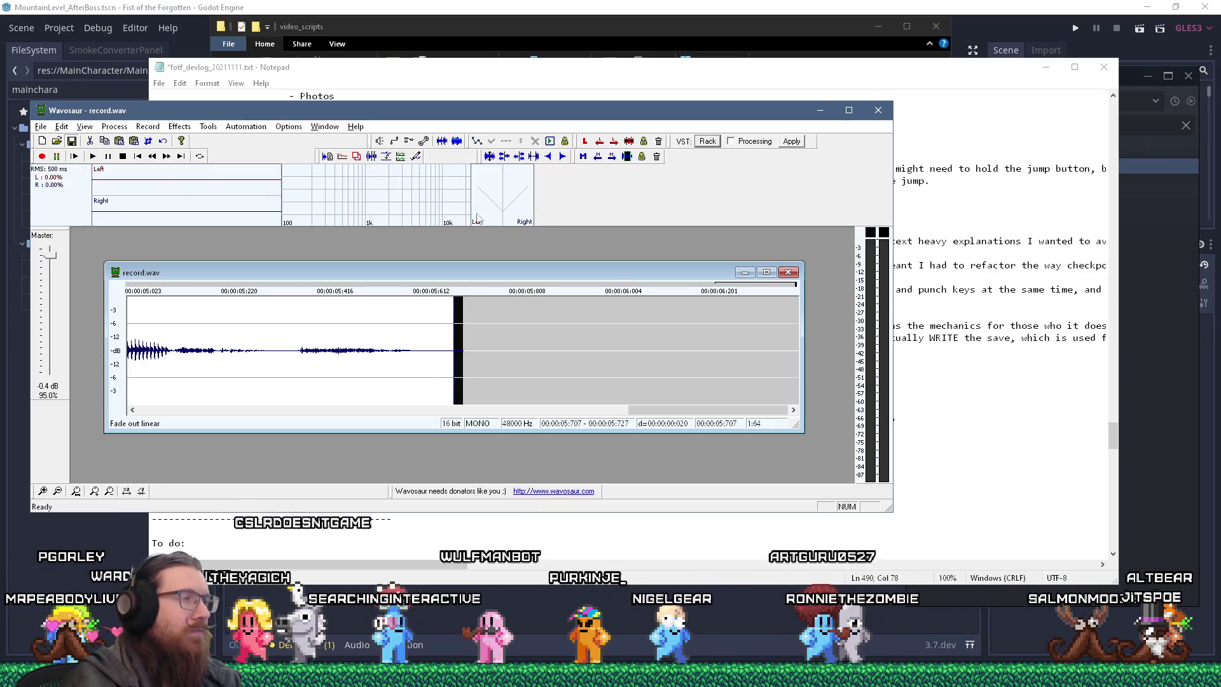
key(ctrl+s)
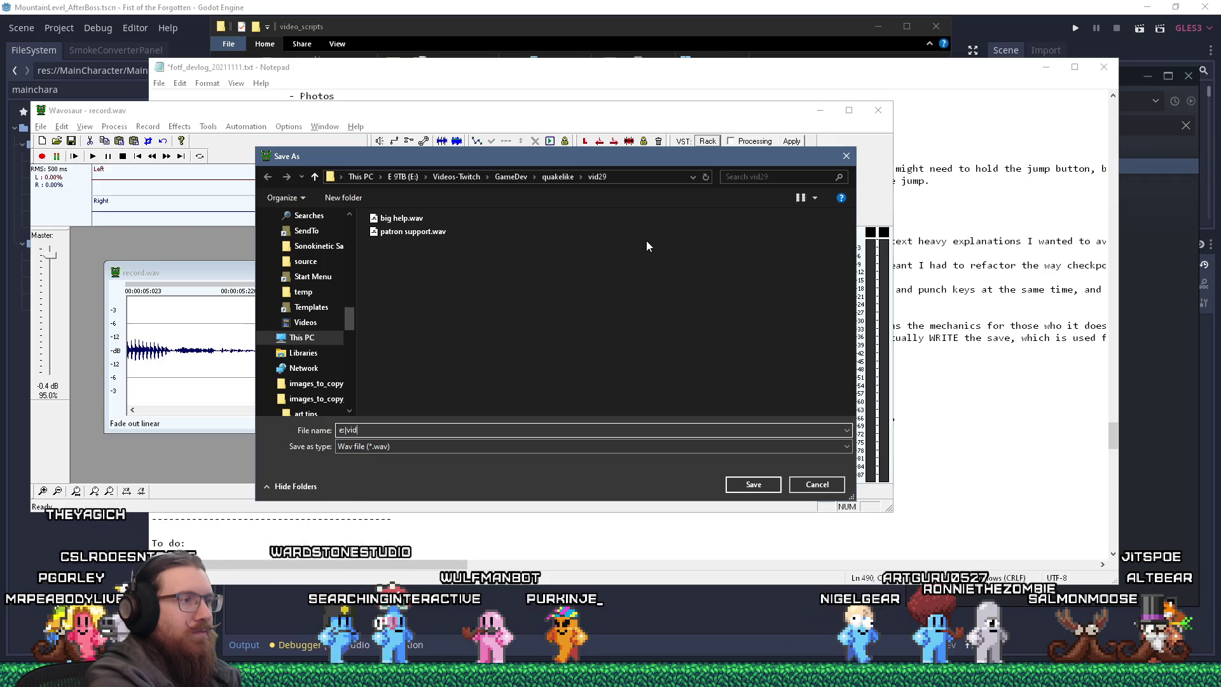
Save the clip as 'added water and more final assets.wav' in E:\Video-Raw\FOTF\FOTF_Devlog_20211111.
text(\video-rawotf)
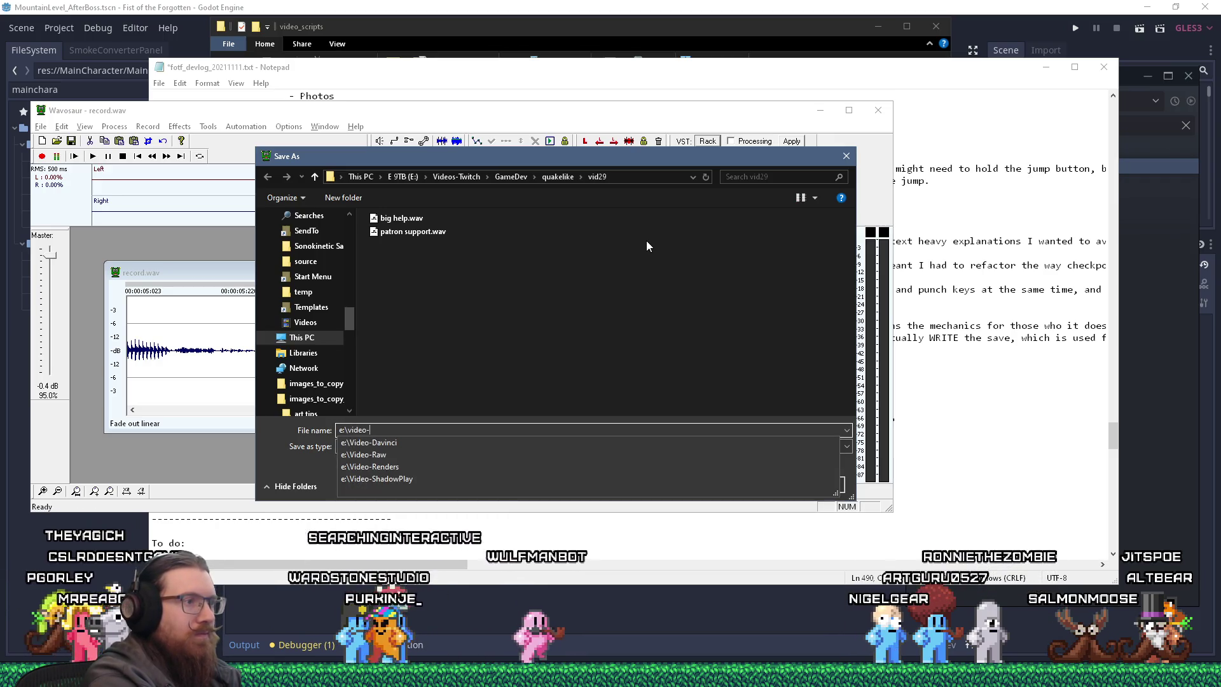
key(Return)
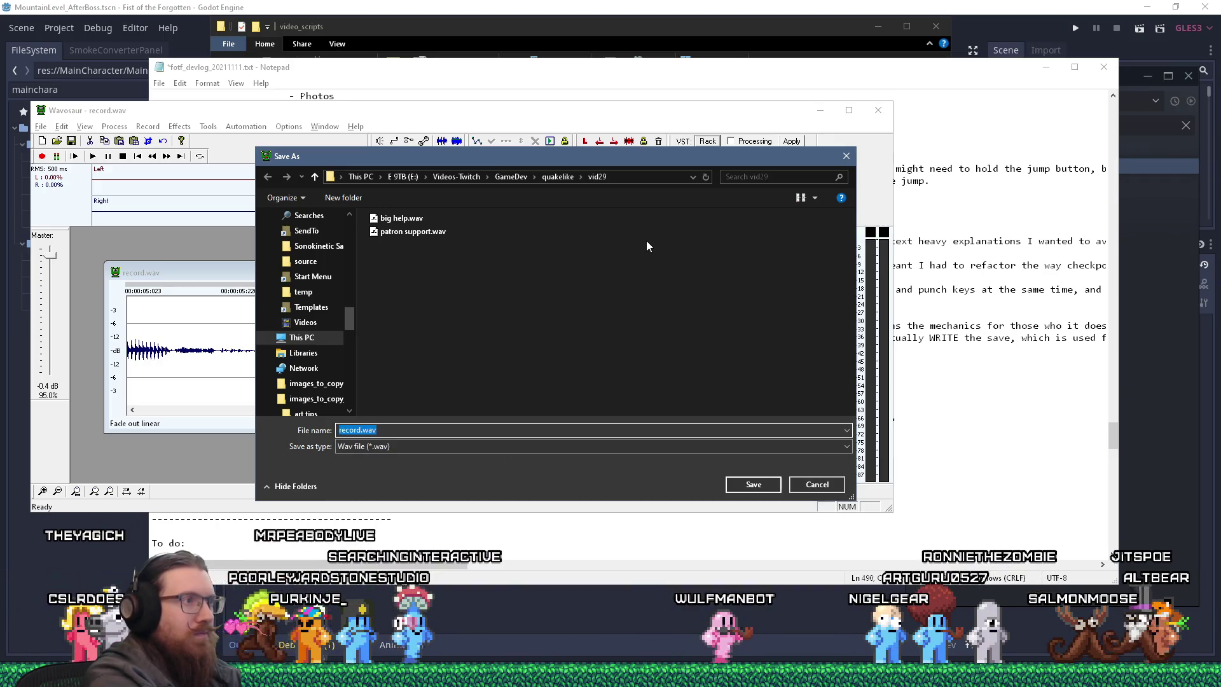
double_click(431, 220)
text(added water and more final asset)
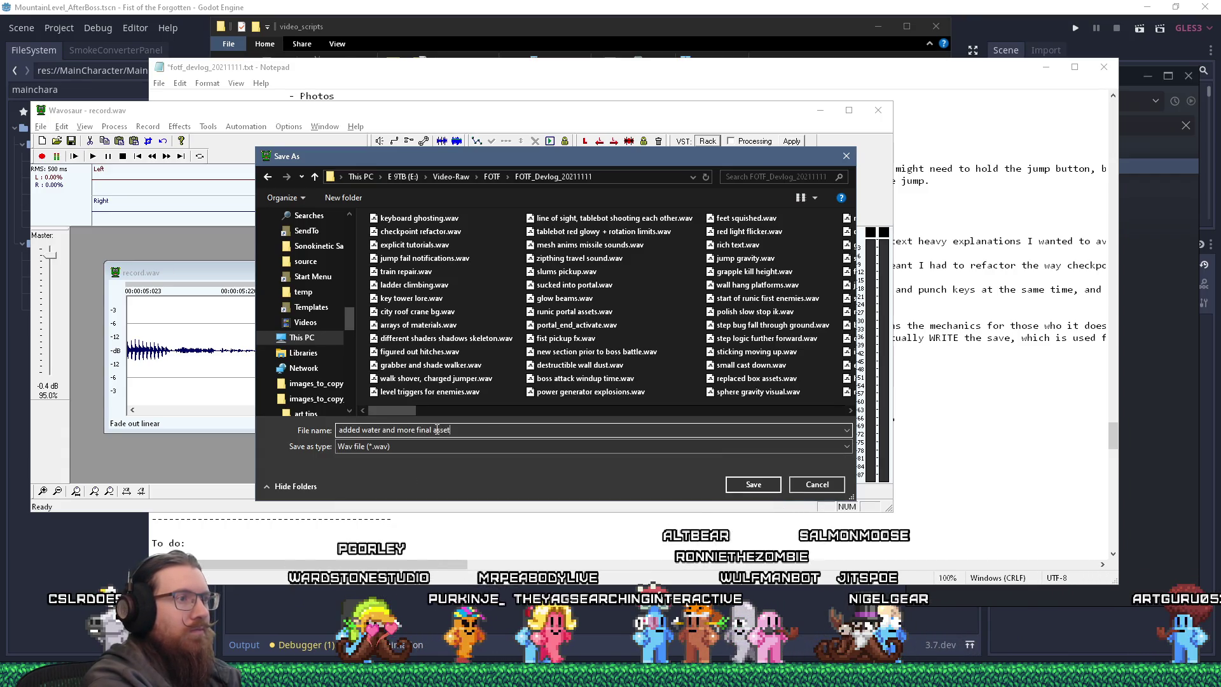
key(Return)
Return to the Wavosaur window and bring up the Start menu.
key(alt+Tab)
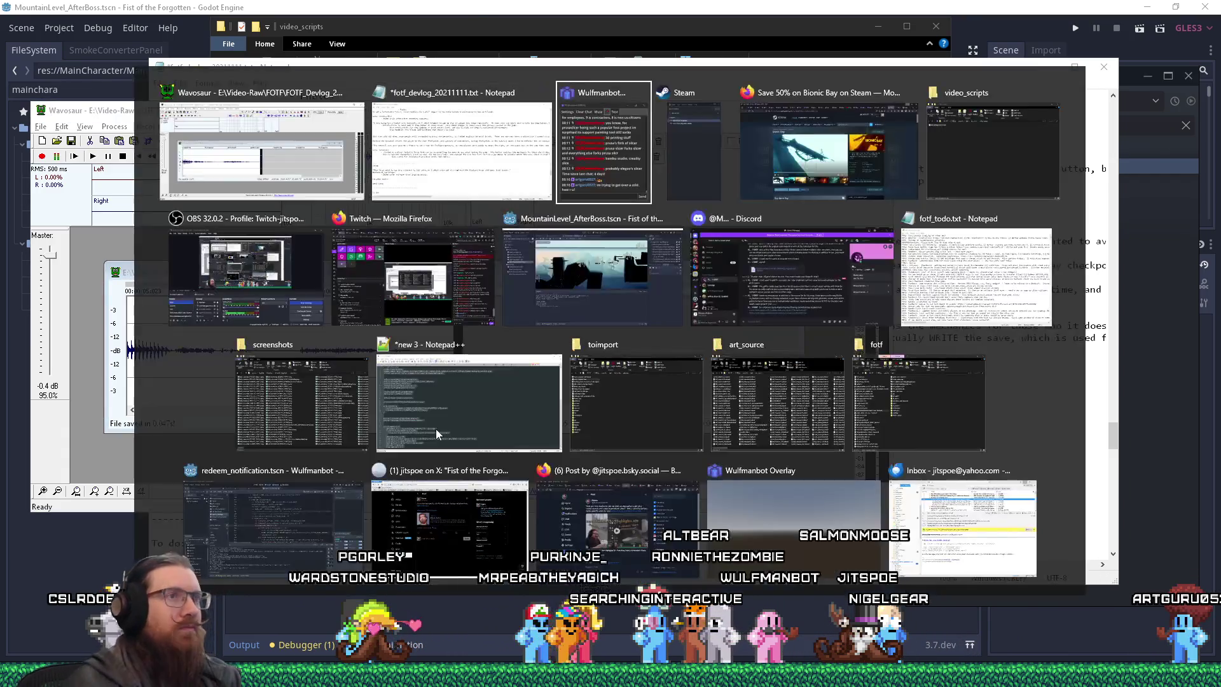
key(shift+Tab)
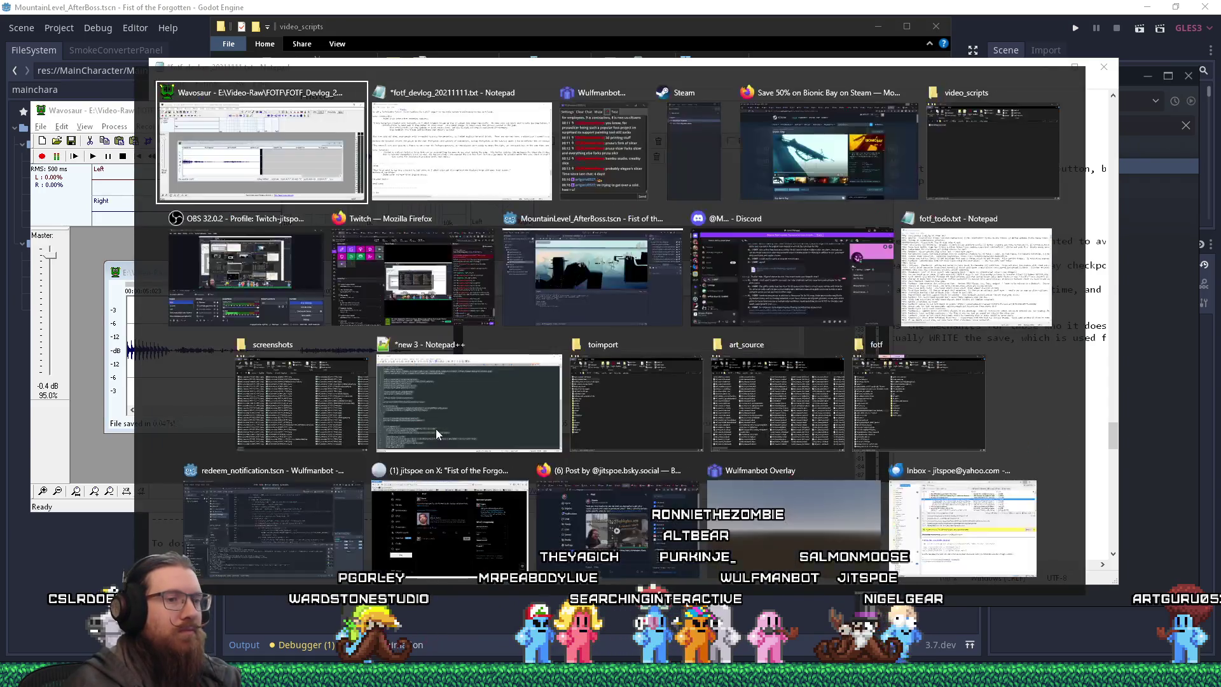
key(super)
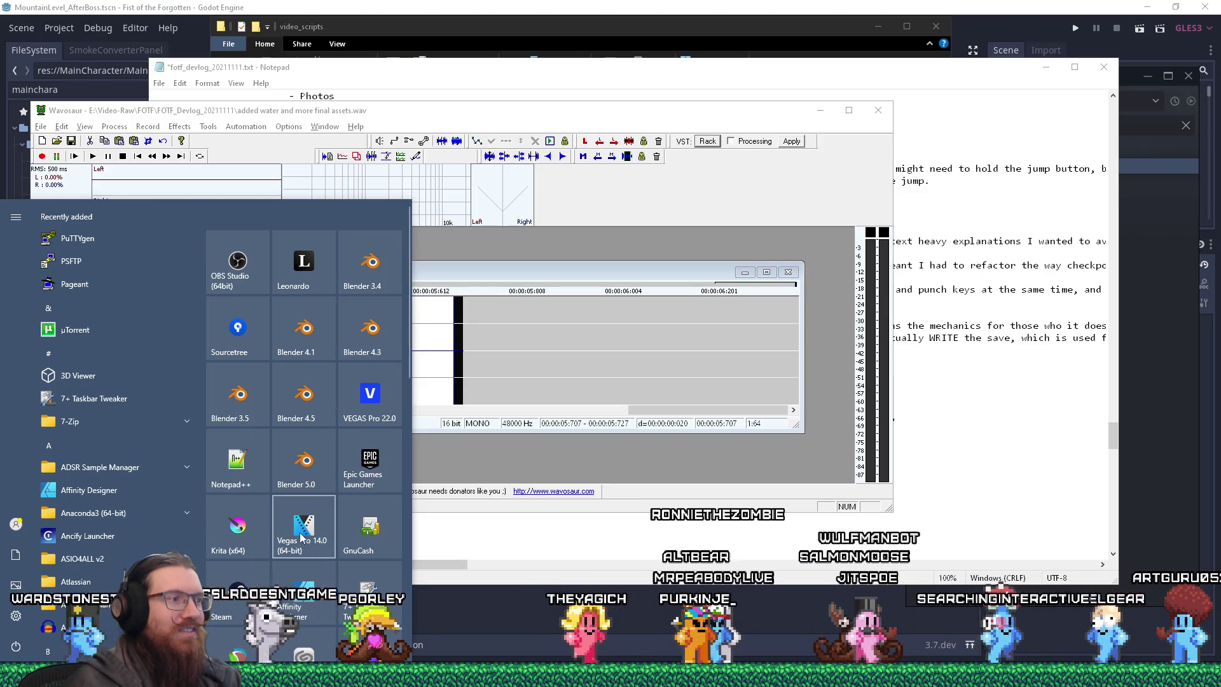
Launch VEGAS Pro 14, move and resize the Wavosaur windows, then bring VEGAS forward.
key(Escape)
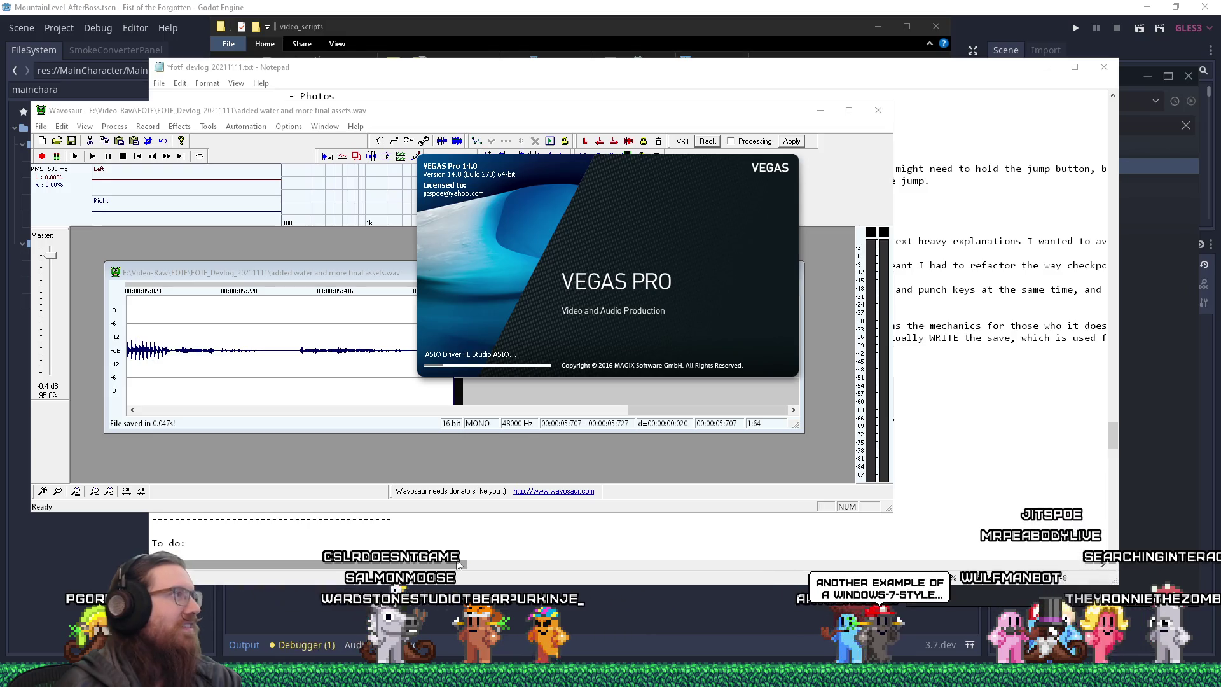
drag(290, 273, 296, 272)
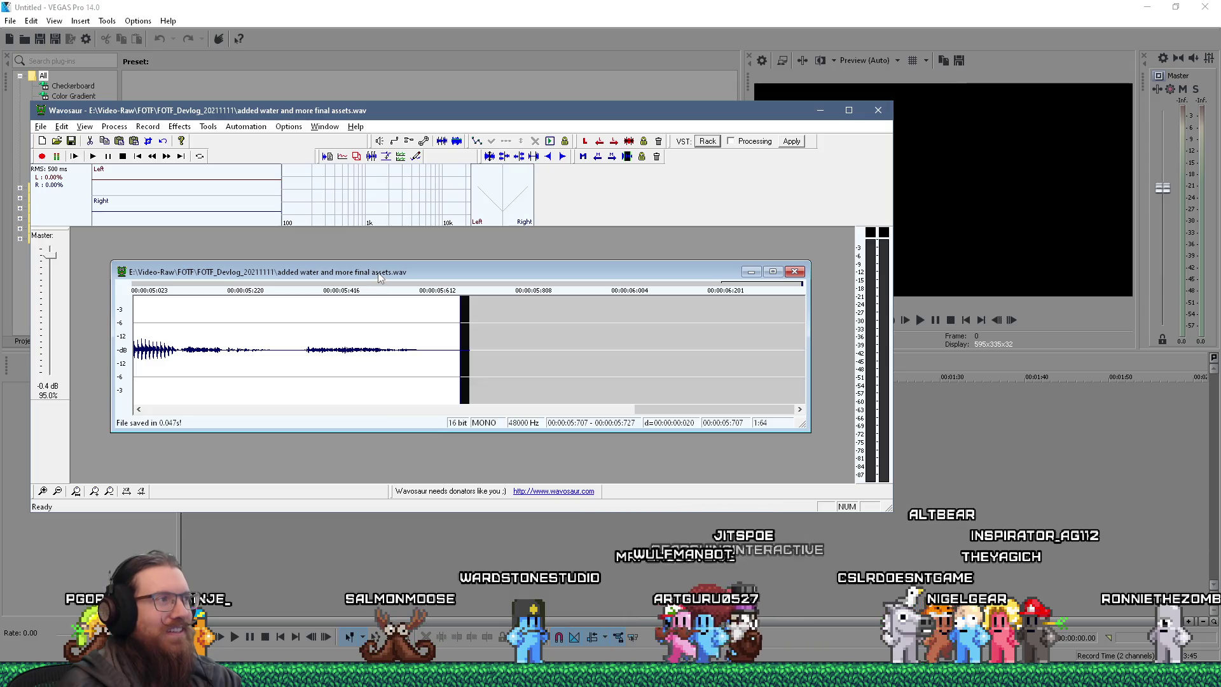
mouse_move(196, 270)
mouse_down()
mouse_move(243, 268)
mouse_move(219, 266)
mouse_up()
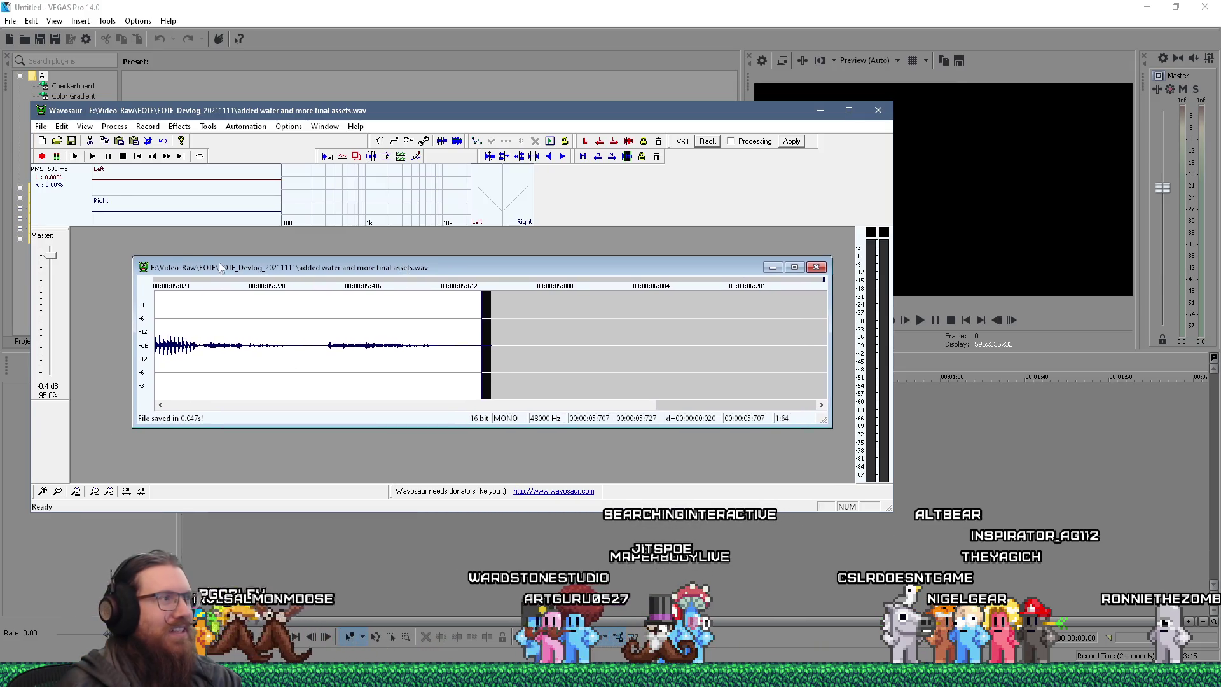
mouse_move(129, 260)
mouse_down()
mouse_move(111, 243)
mouse_move(375, 272)
mouse_move(227, 267)
mouse_move(330, 275)
mouse_move(125, 245)
mouse_up()
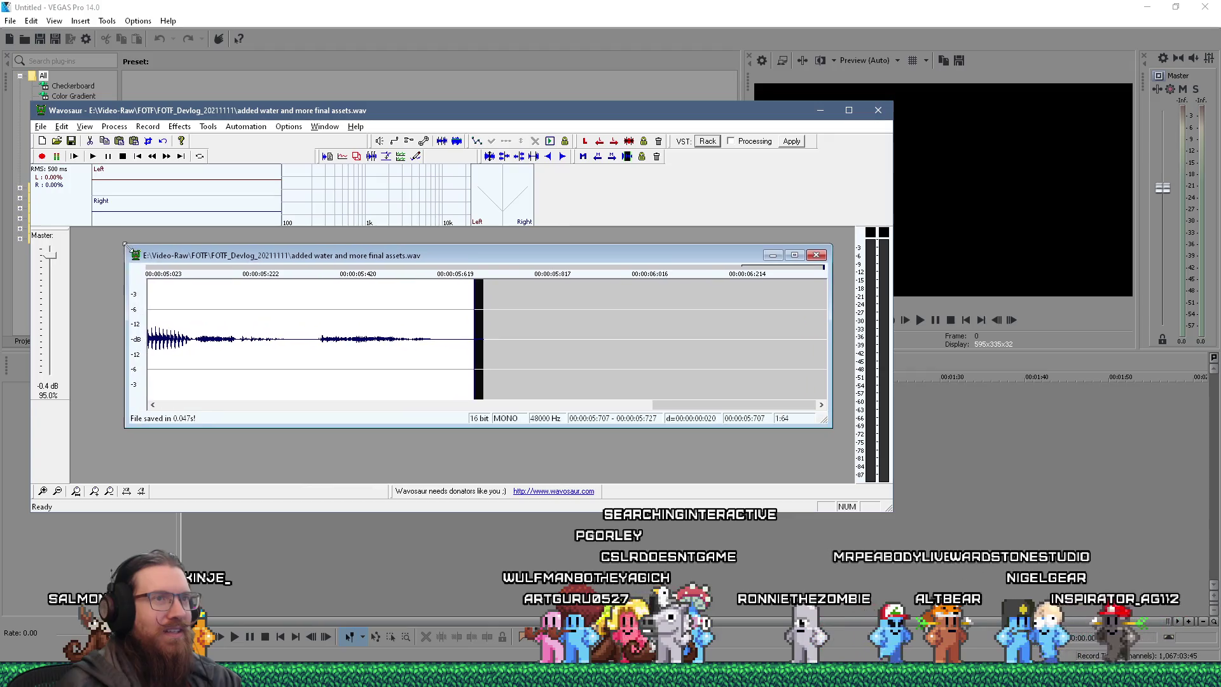
drag(279, 116, 331, 144)
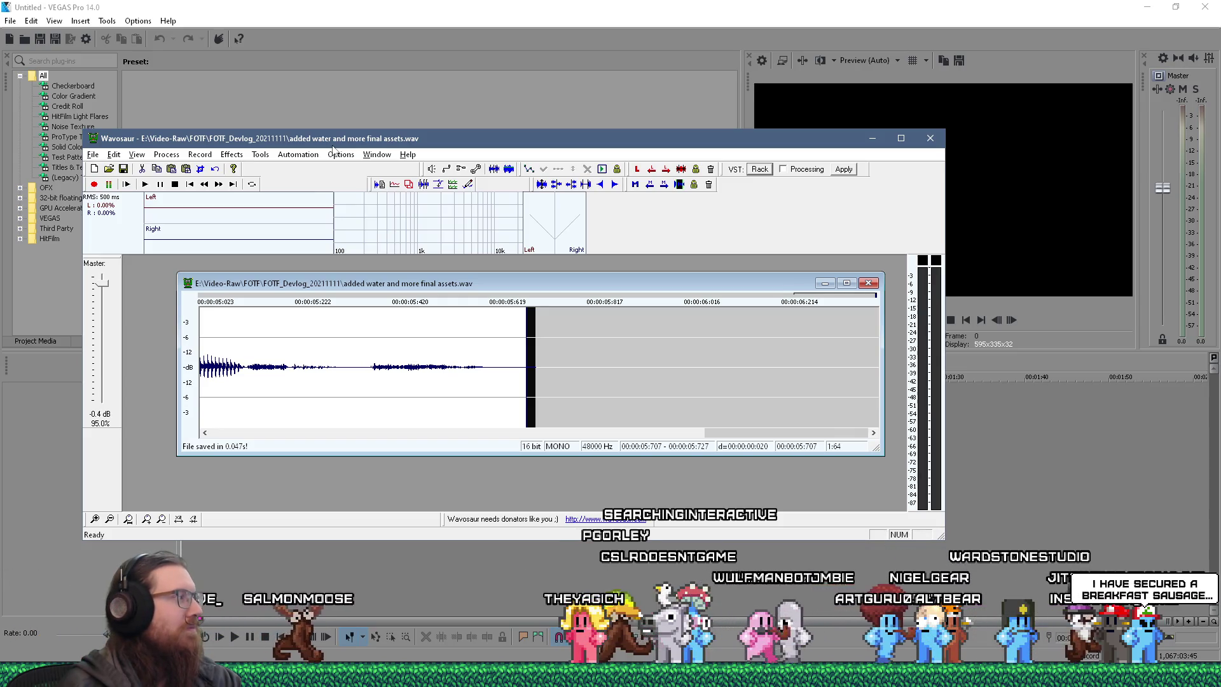
click(393, 5)
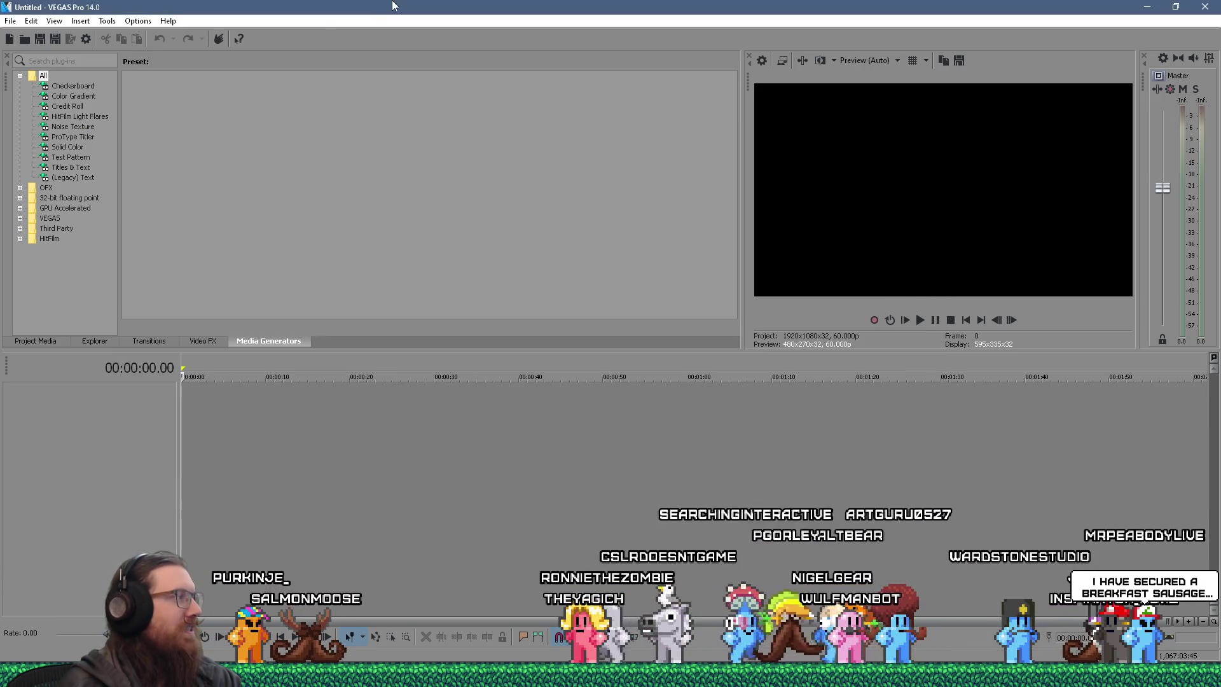
Browse to E:\Video Projects\fotf in VEGAS's Open dialog, then cancel without opening anything.
click(10, 21)
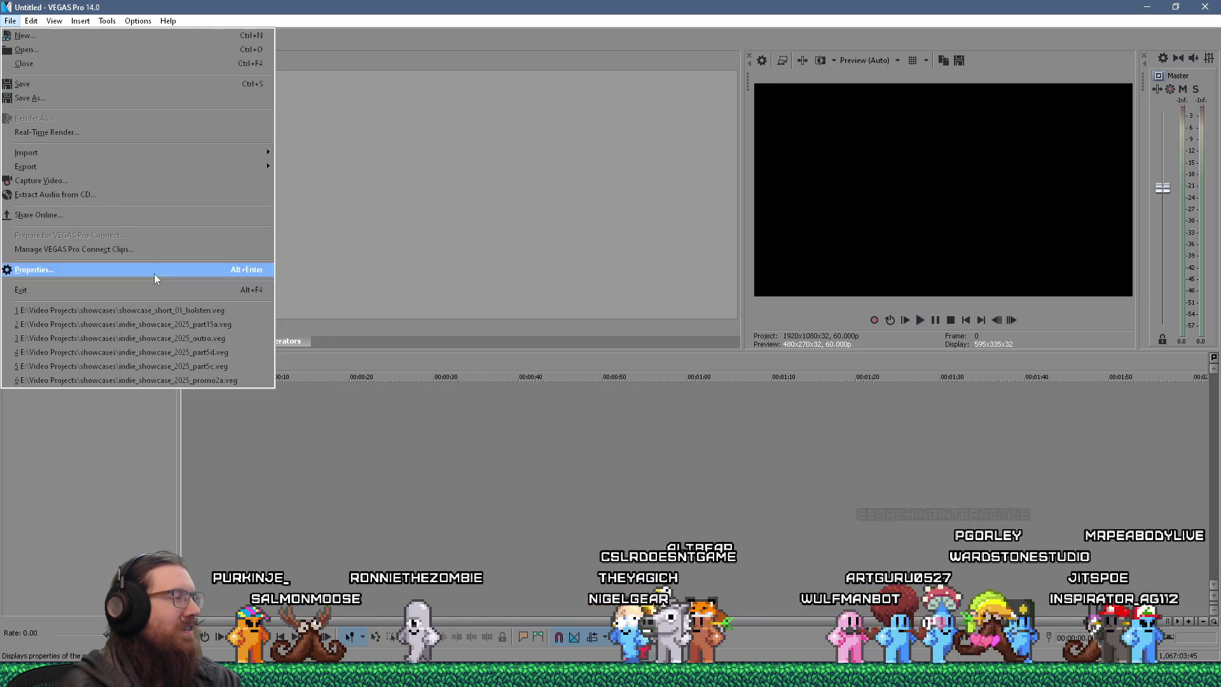
click(40, 48)
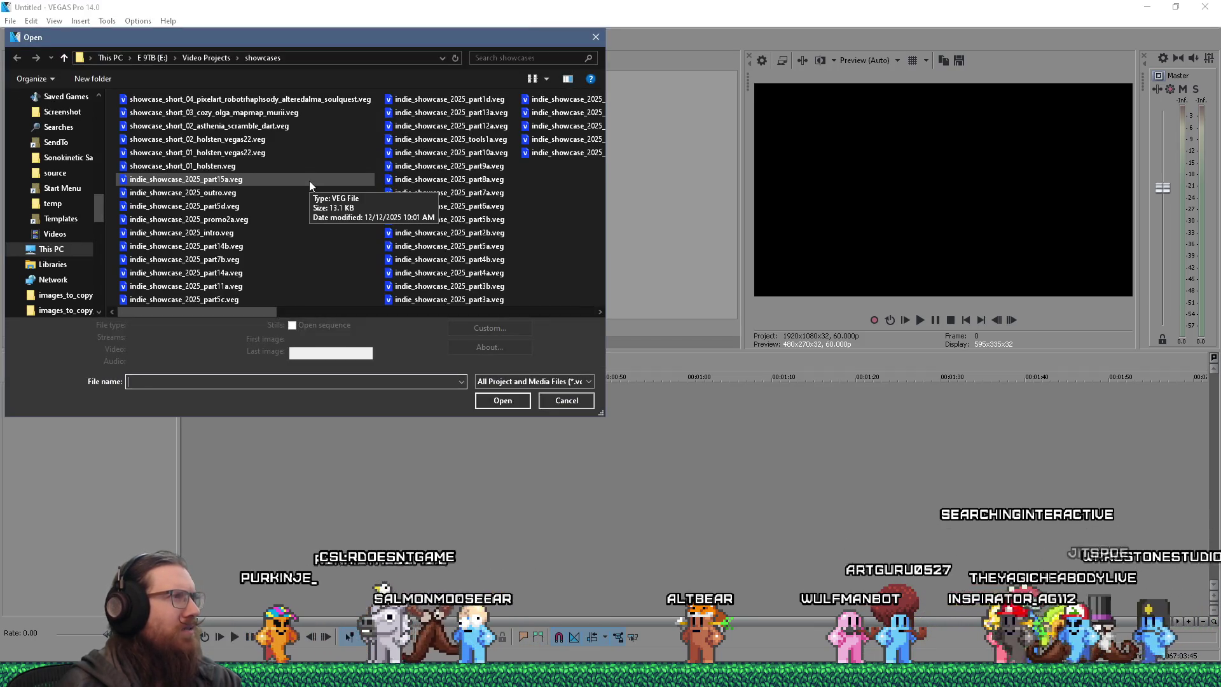
click(199, 58)
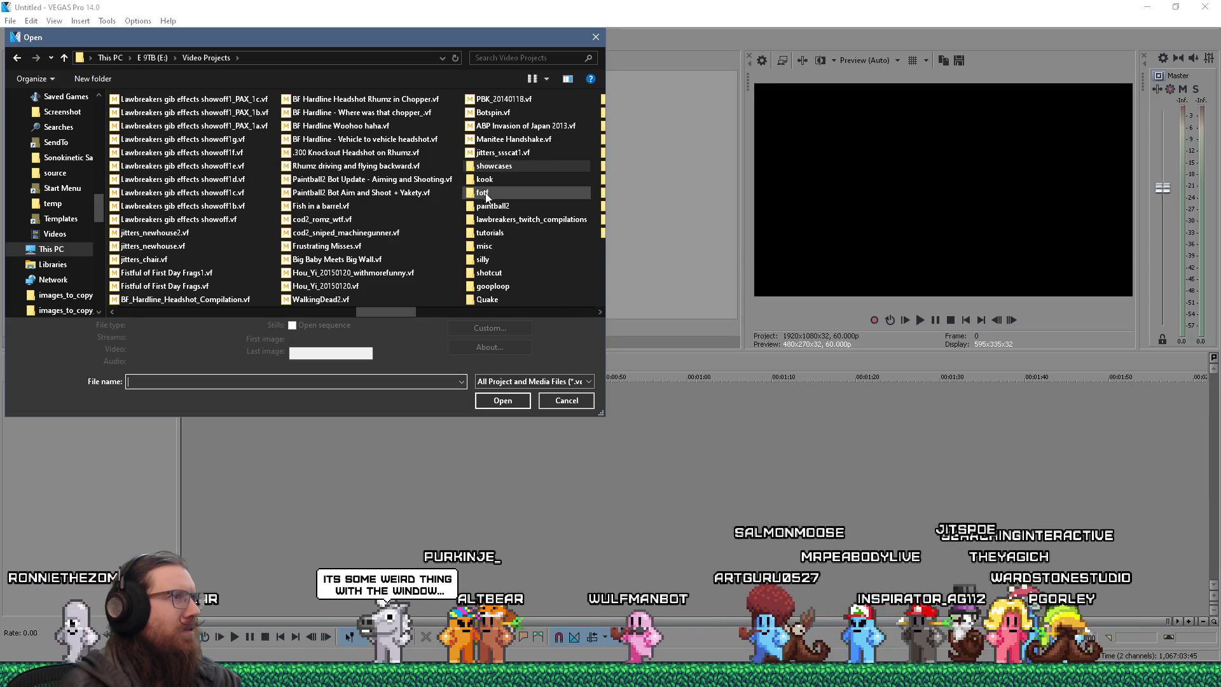
double_click(482, 192)
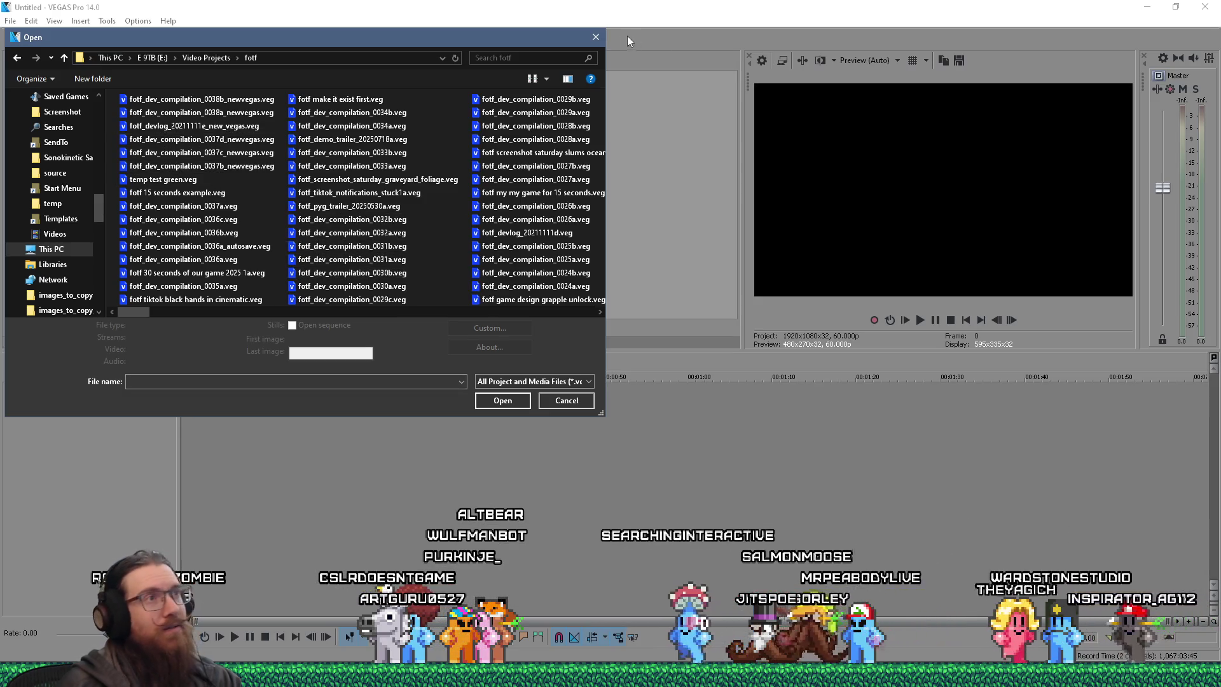
click(596, 37)
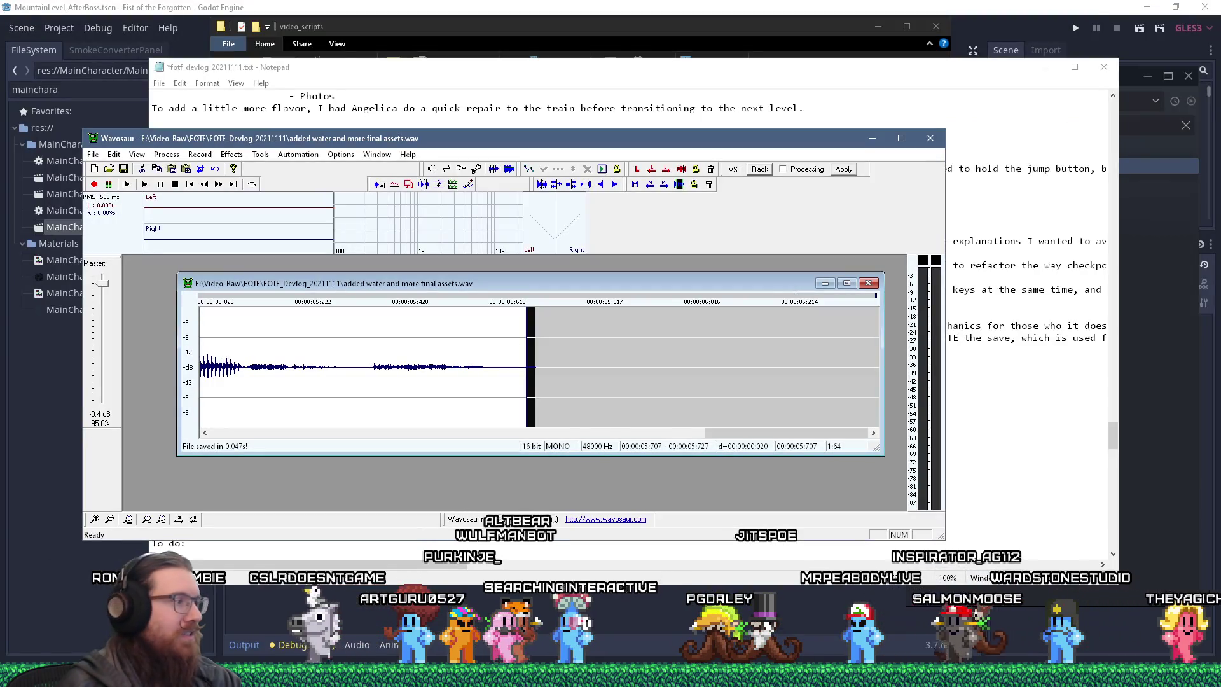
Launch VEGAS Pro 22 from its Start menu tile.
key(super)
click(369, 414)
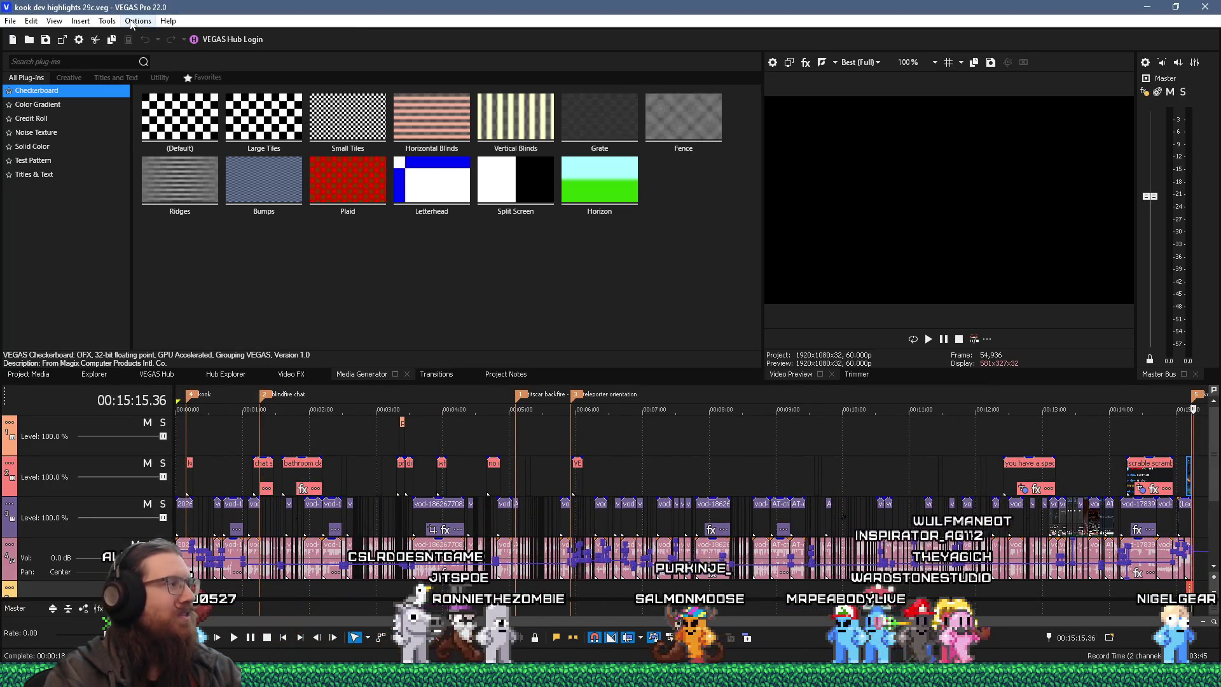
Open Options > Preferences in VEGAS Pro 22.
click(131, 22)
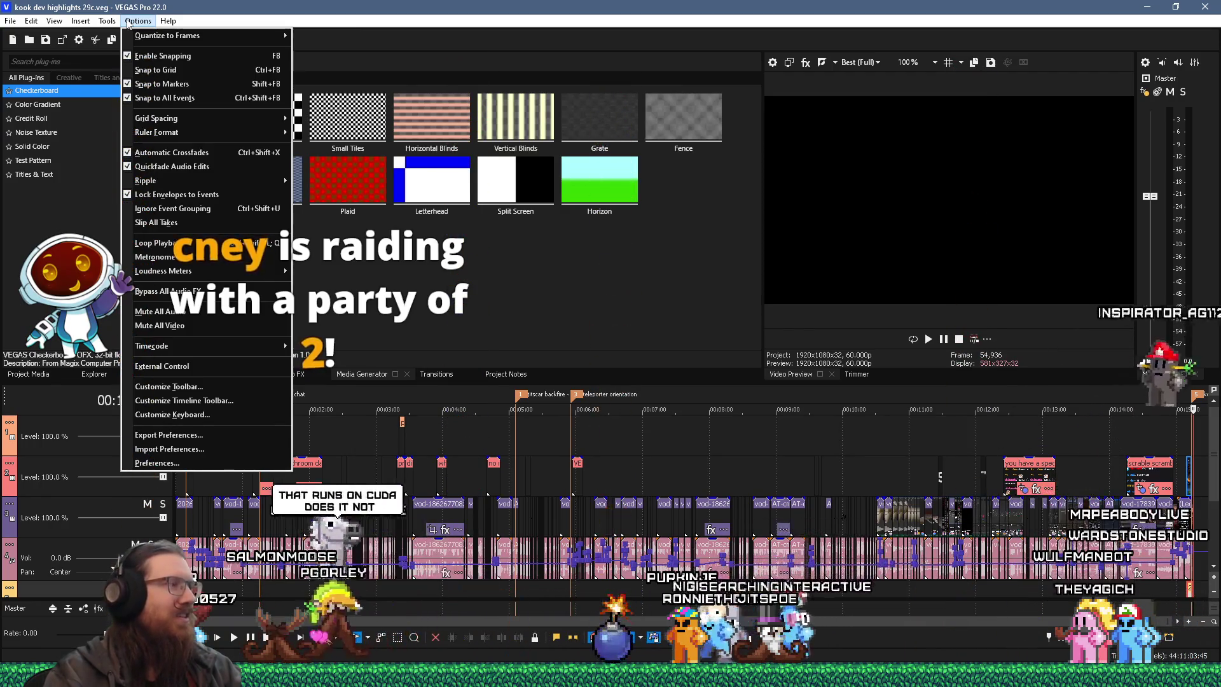
click(189, 462)
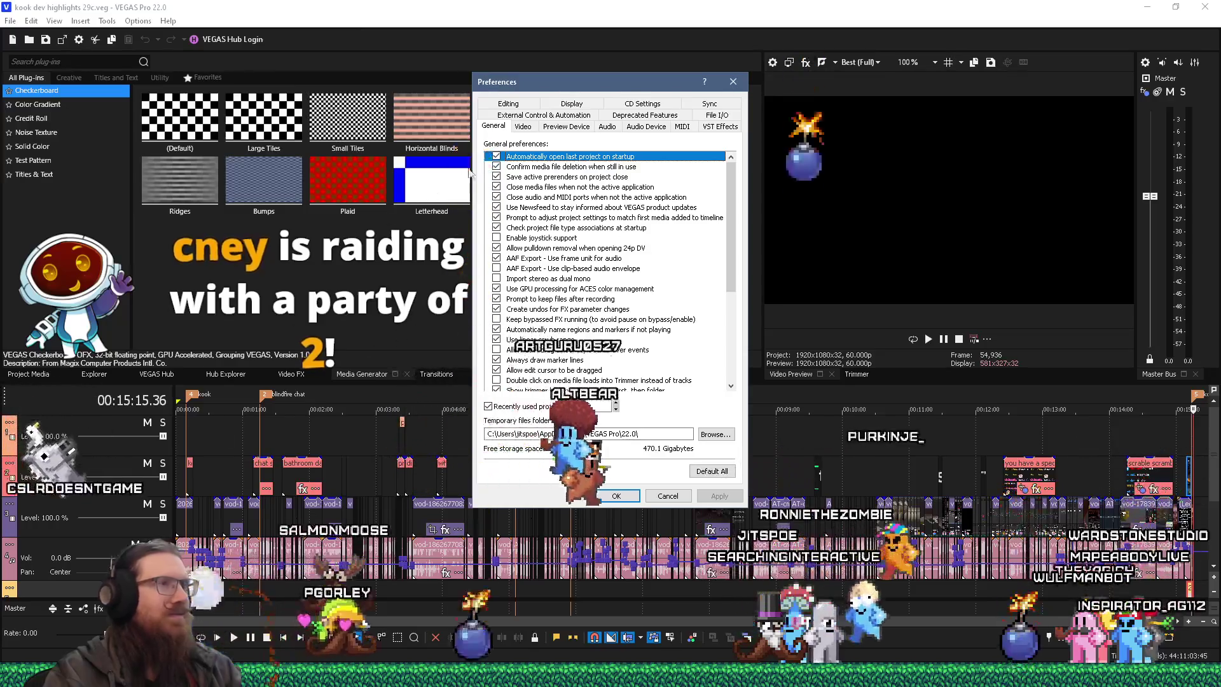
Look through the Editing, Display, CD Settings, Sync, VST Effects, MIDI, Audio and Preview Device preferences.
click(520, 103)
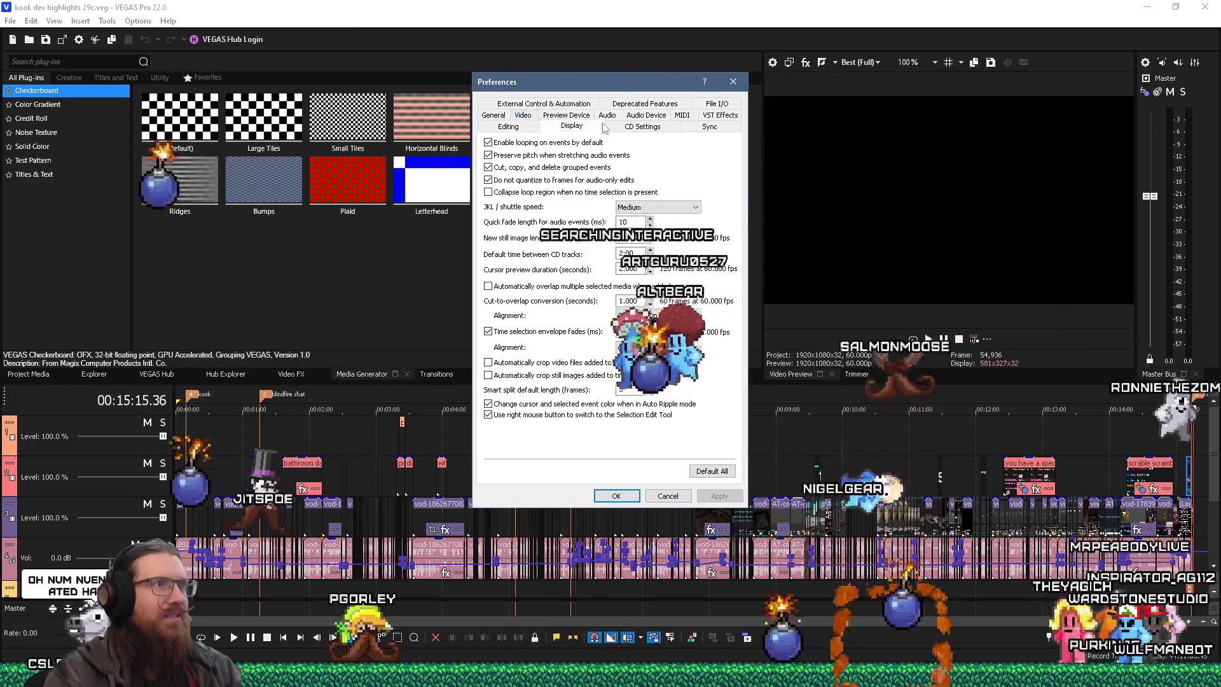
click(571, 126)
click(673, 127)
click(709, 126)
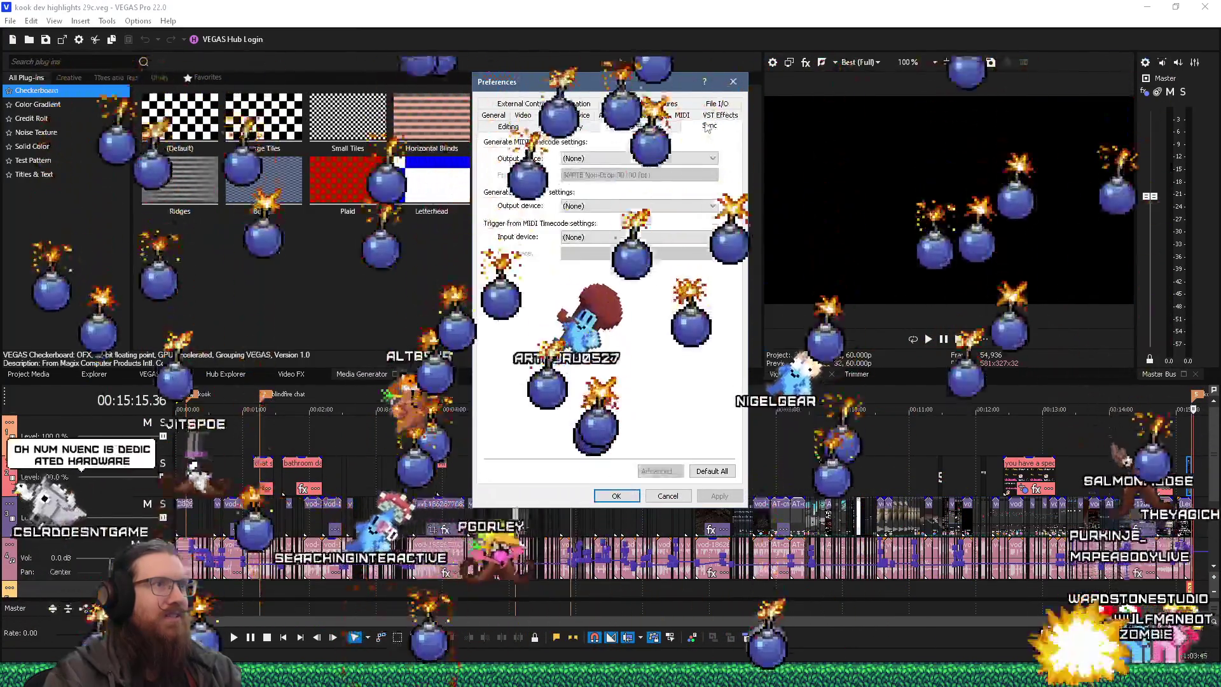
click(718, 115)
click(681, 126)
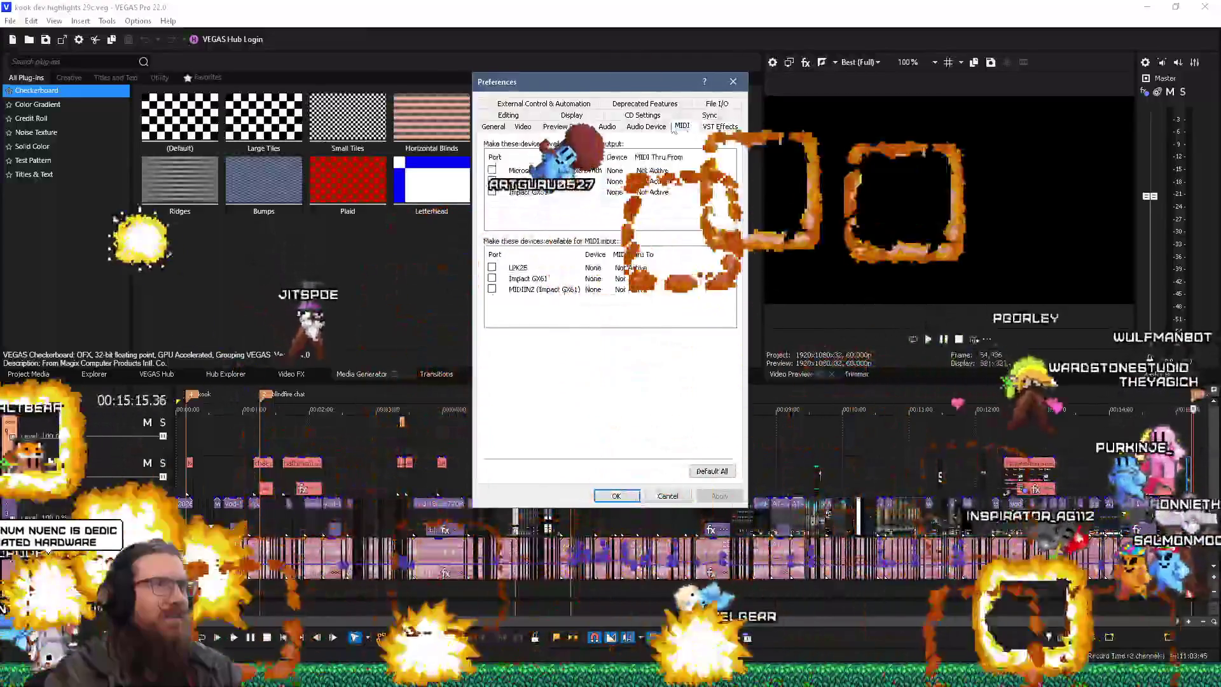
click(646, 126)
click(606, 126)
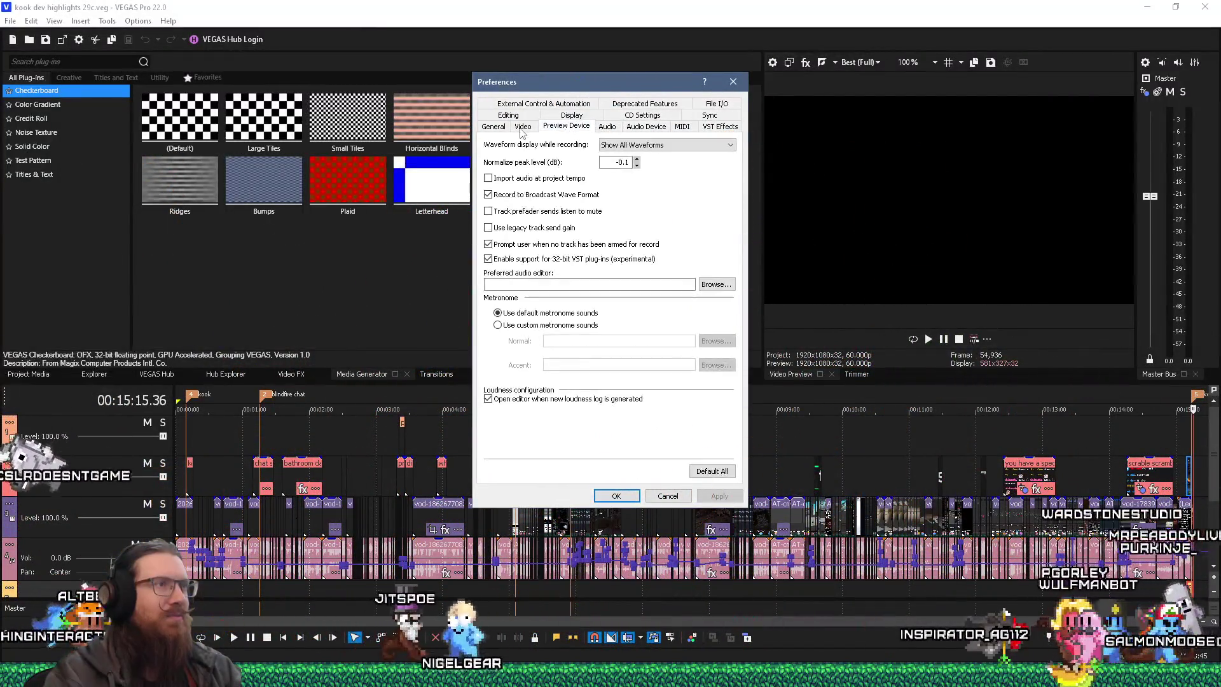
click(565, 126)
On the General page, uncheck 'Automatically open last project on startup' and close Preferences.
click(493, 126)
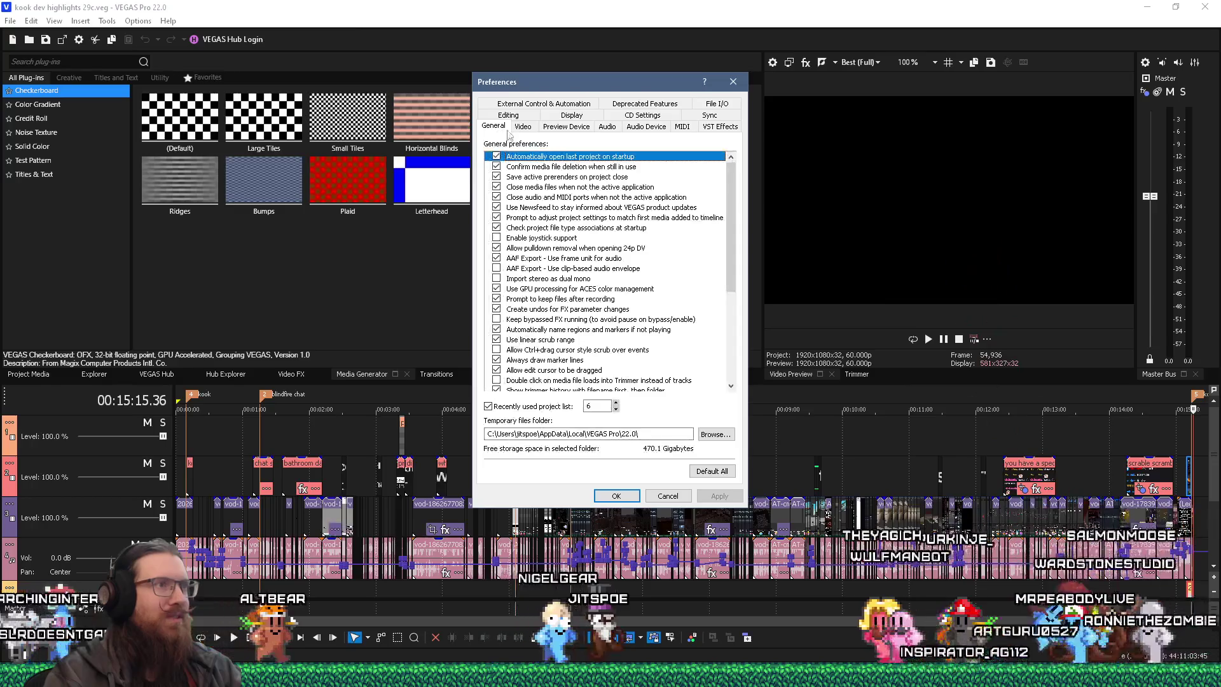
click(496, 157)
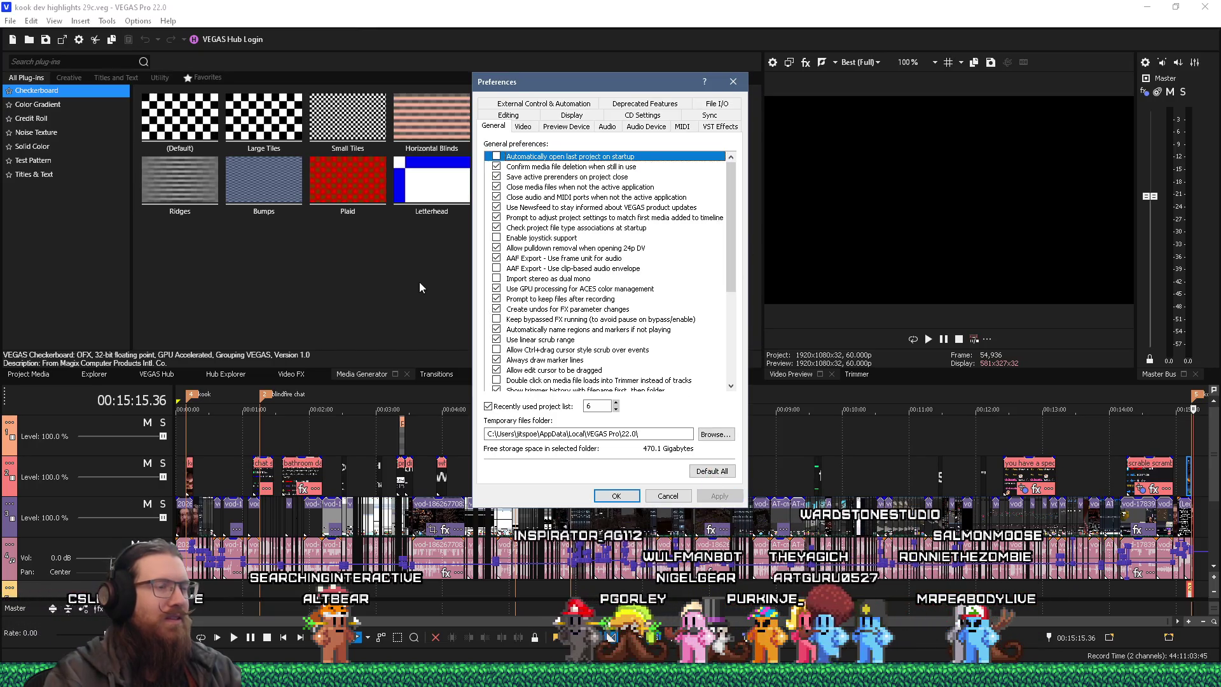
click(731, 82)
click(10, 21)
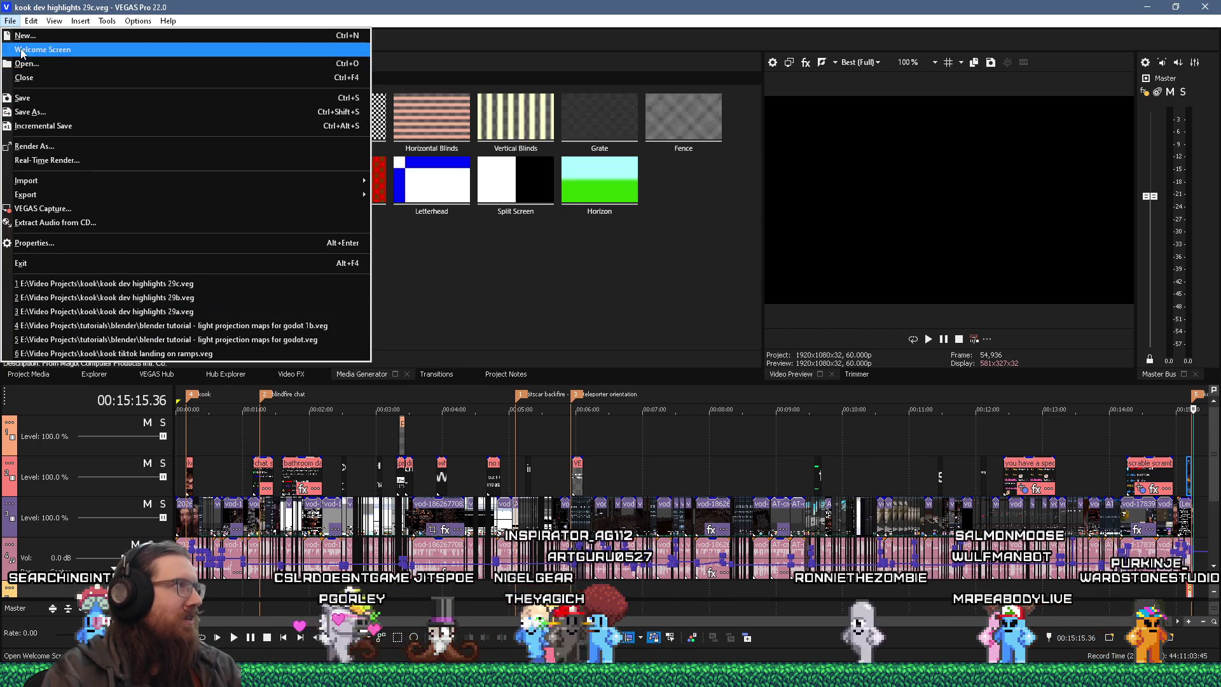
key(Escape)
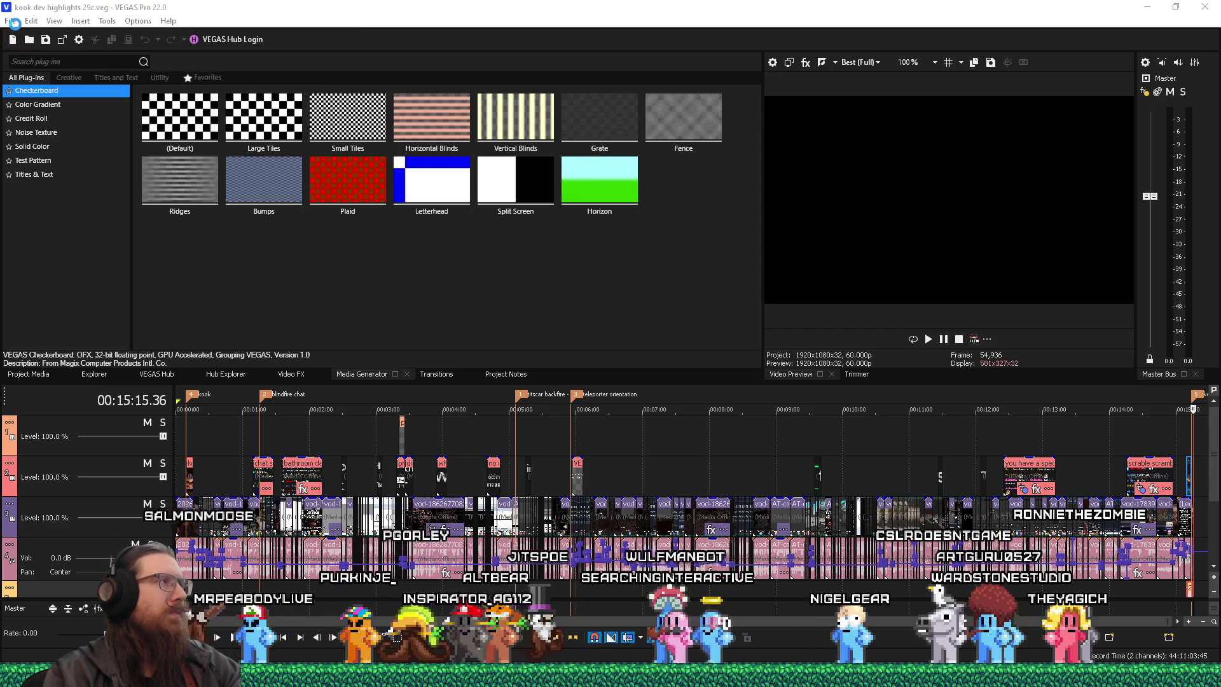
click(12, 21)
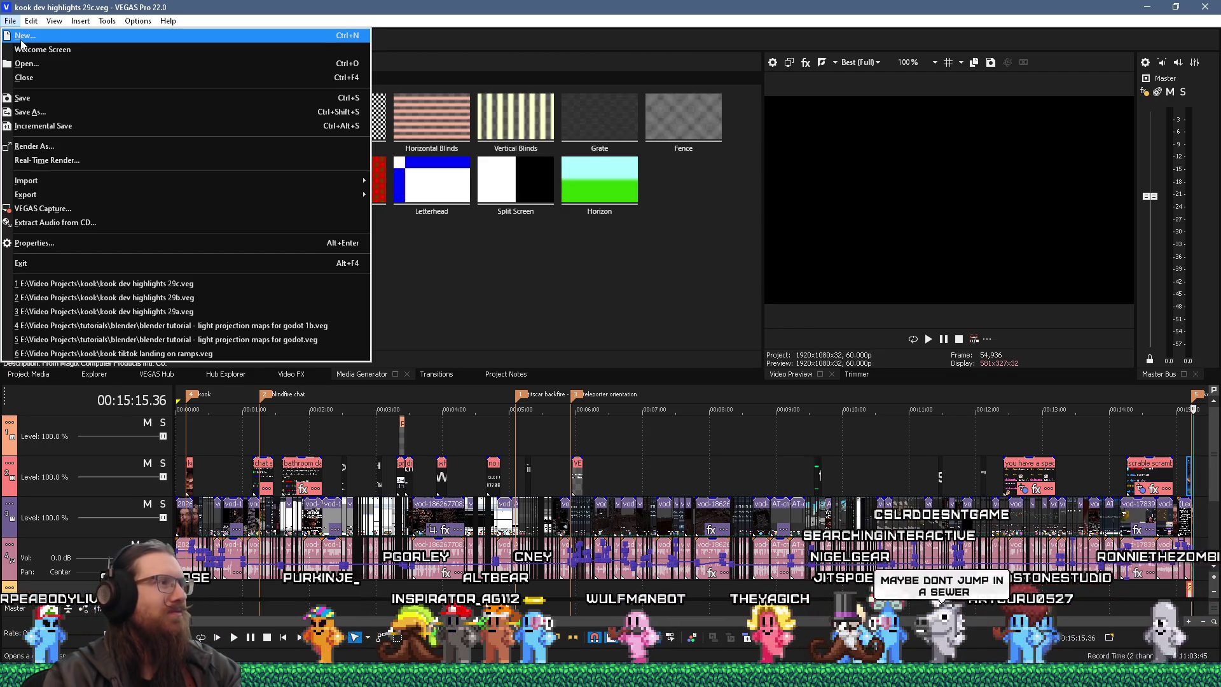
click(50, 63)
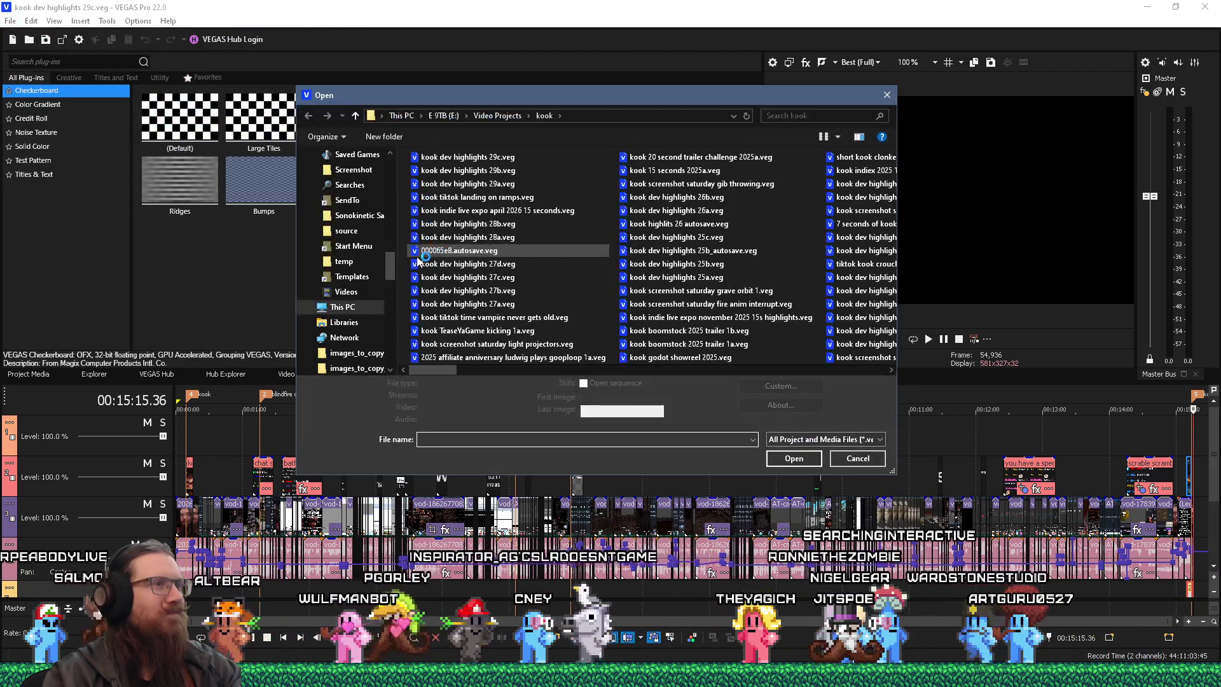
drag(585, 97, 589, 76)
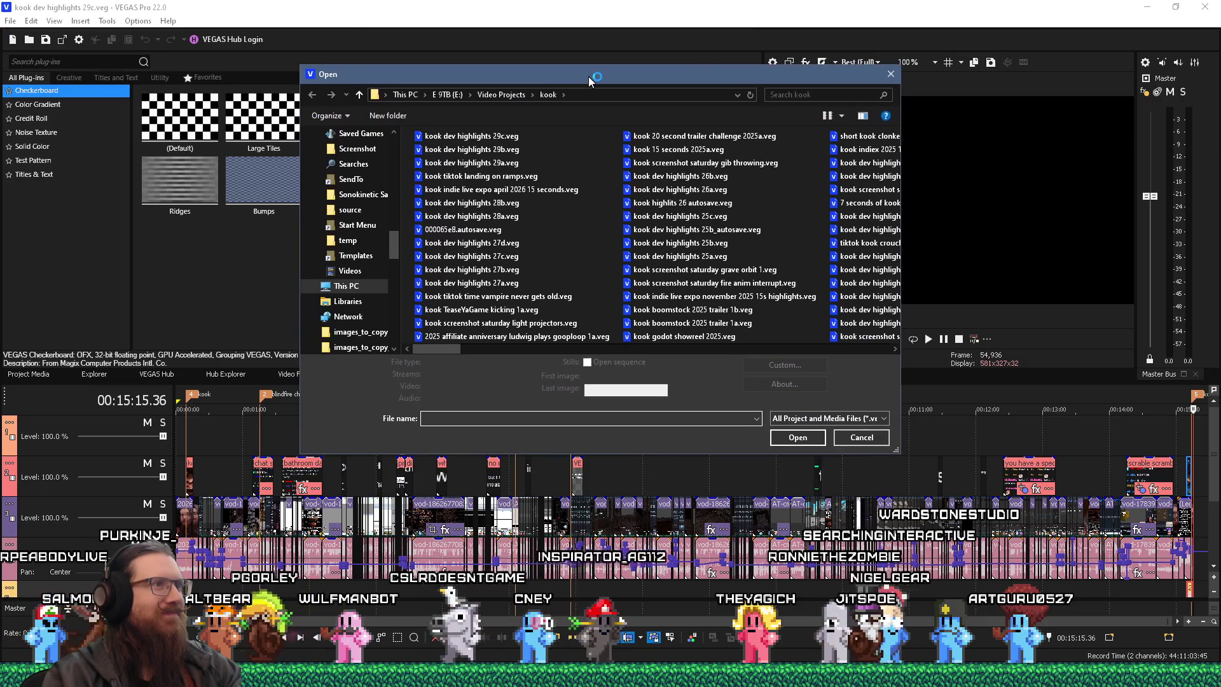
click(493, 95)
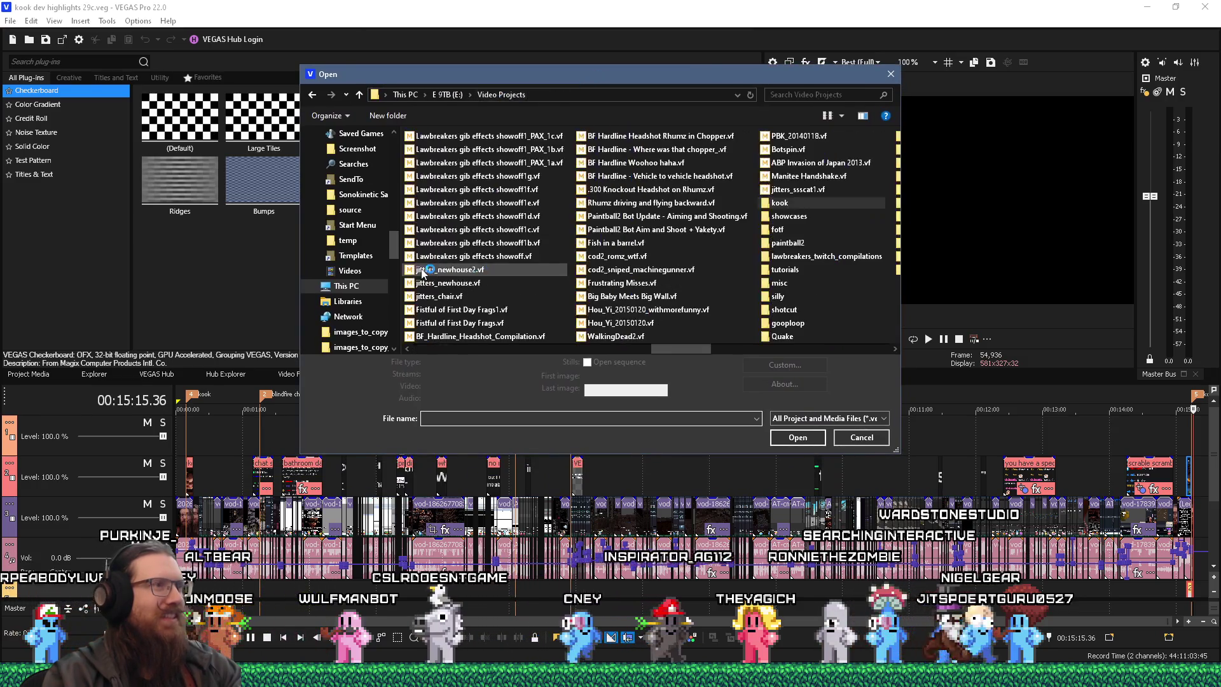
double_click(788, 233)
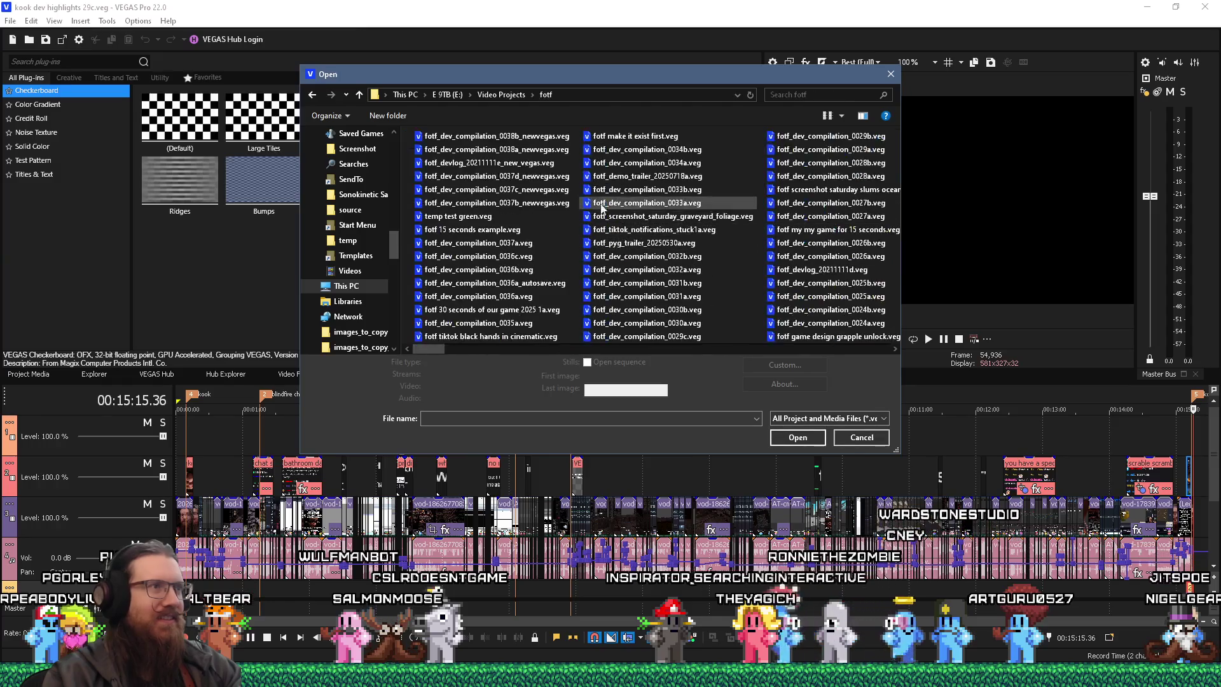
click(523, 171)
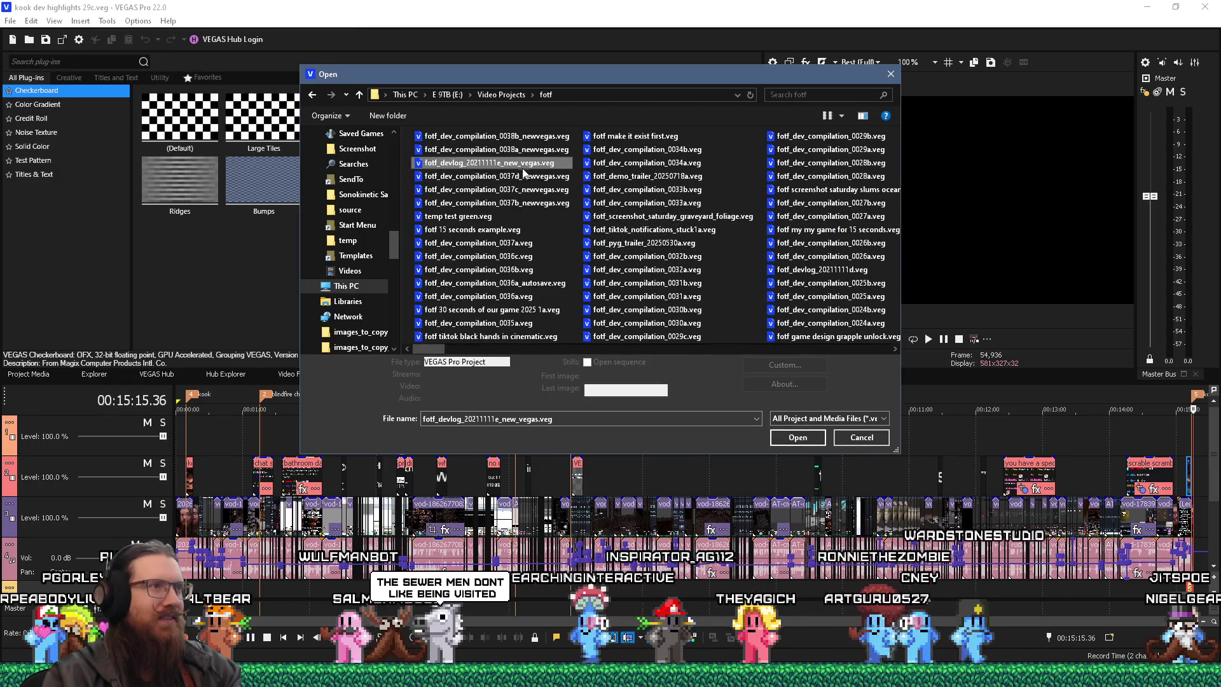
click(806, 440)
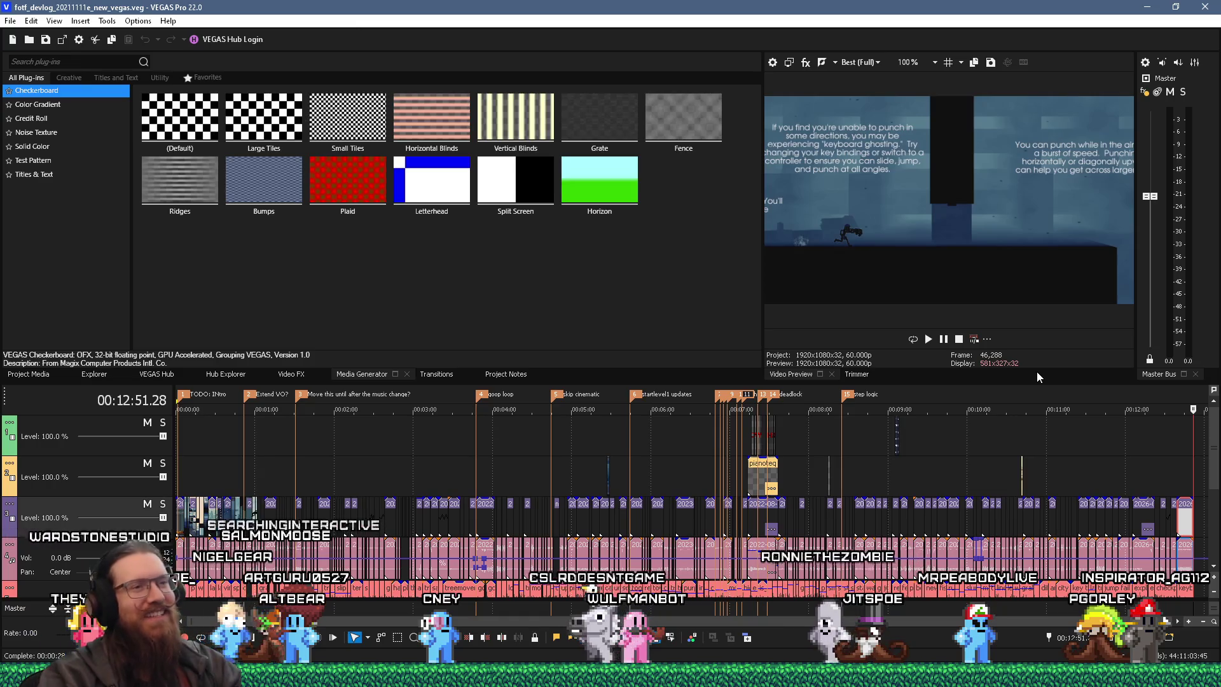
drag(320, 625, 803, 609)
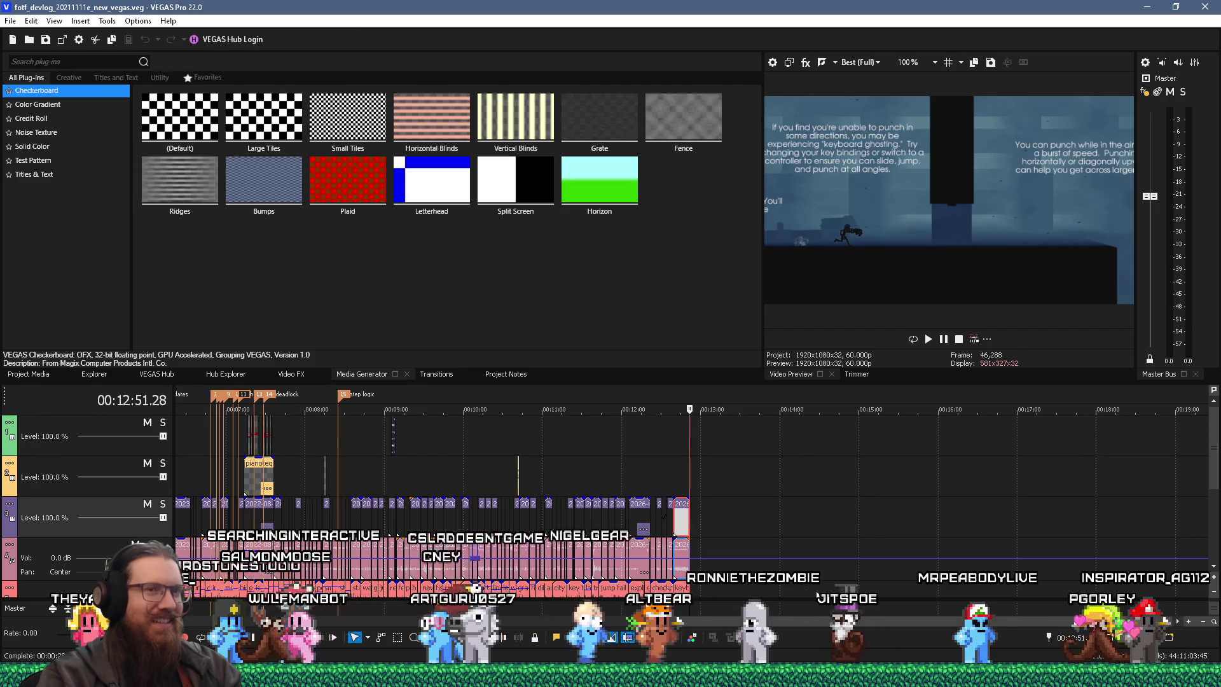
Play the devlog from about 12:45 and zoom in on the closing keyboard ghosting clip.
drag(1212, 459, 1212, 466)
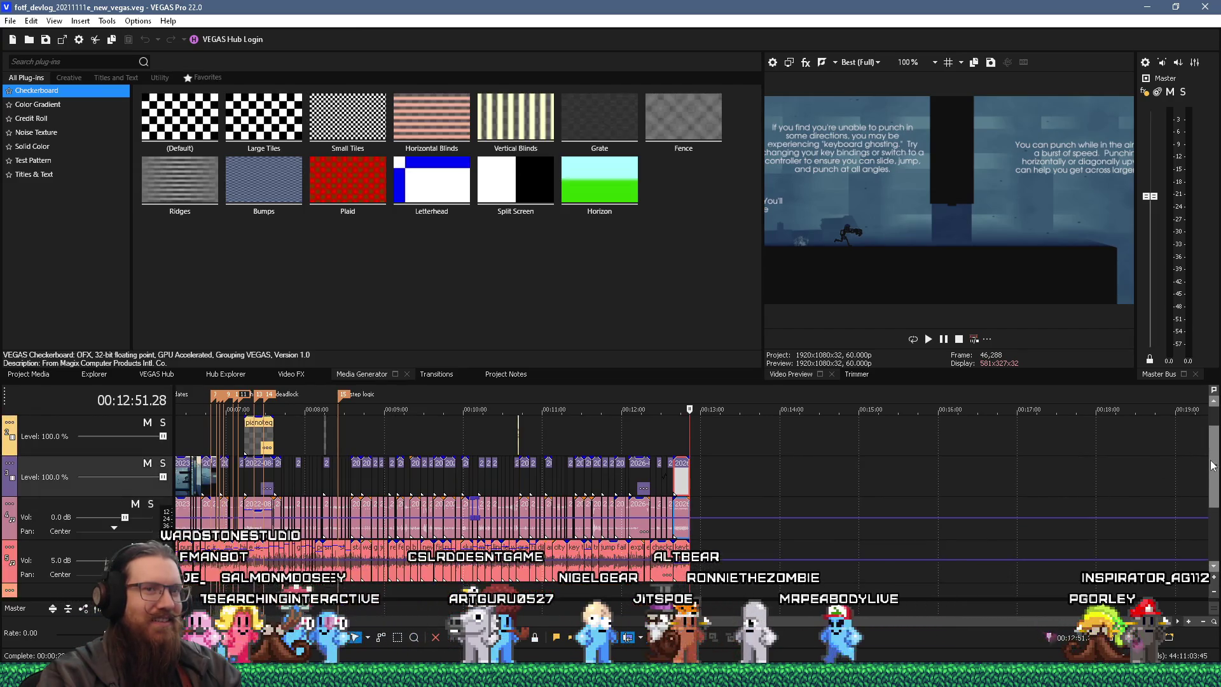
click(682, 430)
key(space)
scroll(721, 447, up, 2)
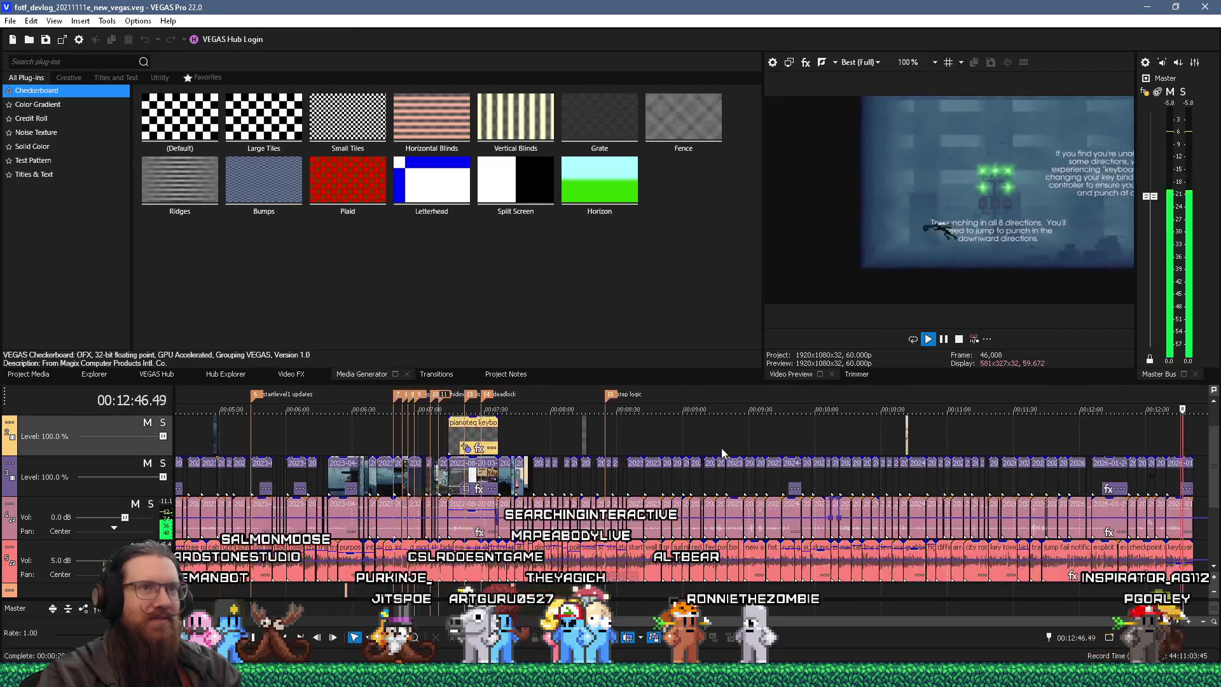
scroll(721, 448, down, 2)
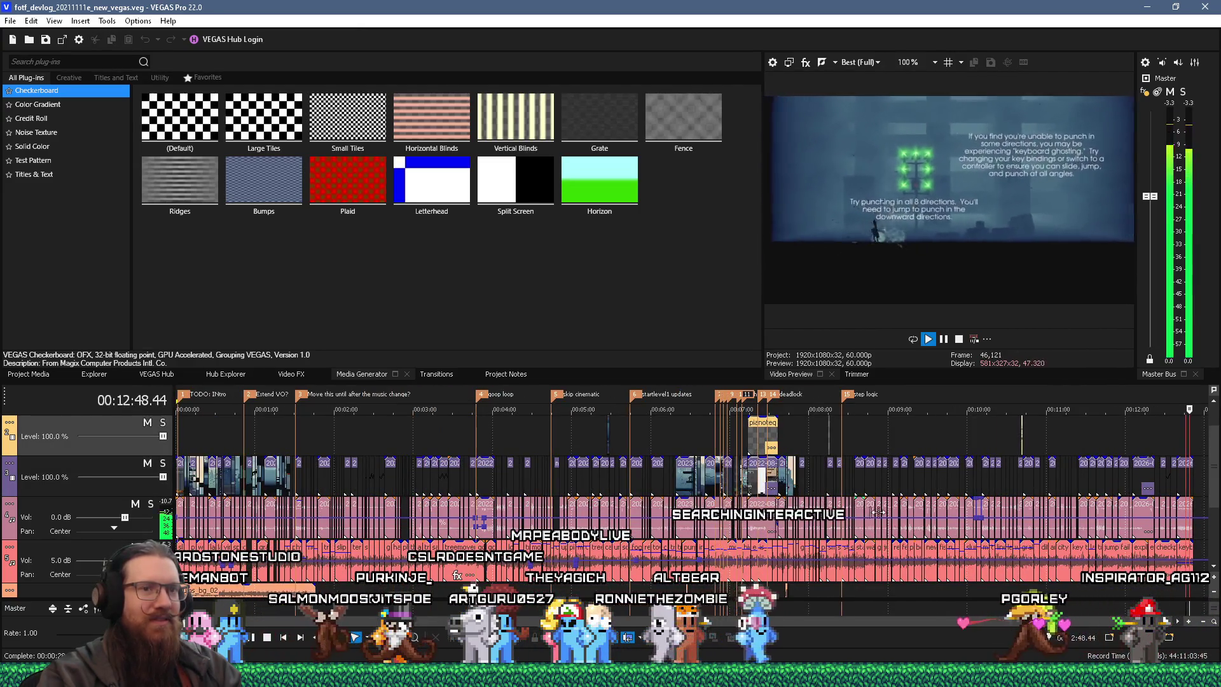
scroll(878, 512, up, 2)
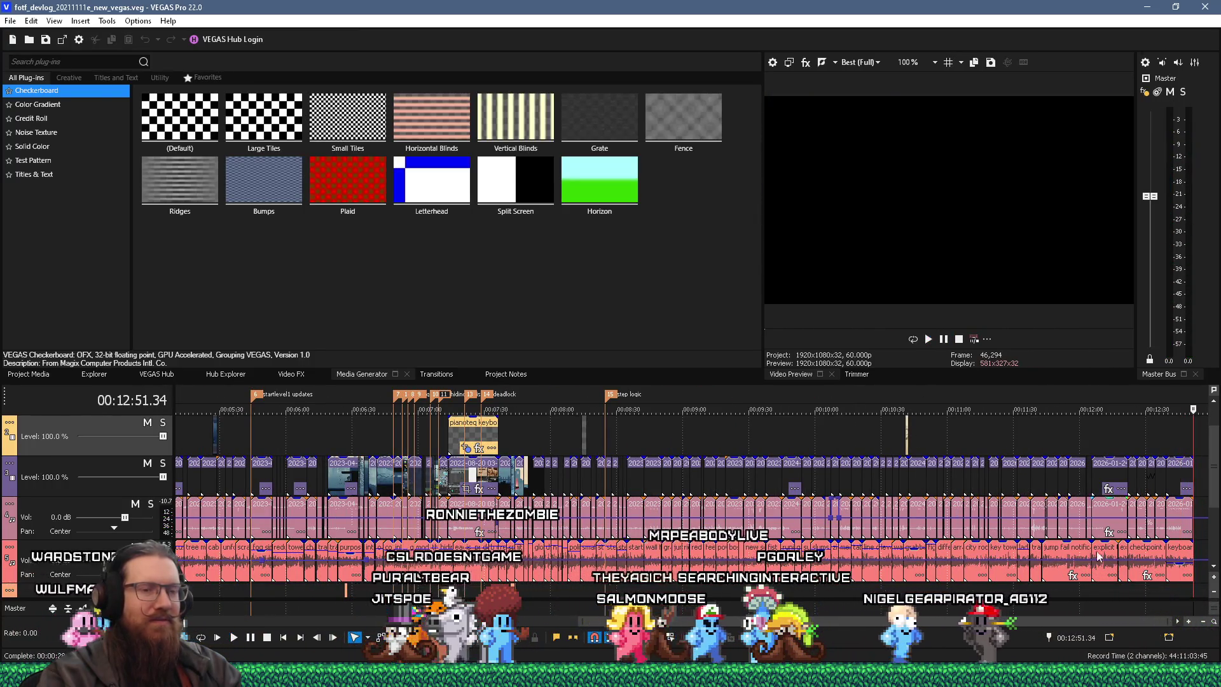
scroll(1098, 557, right, 5)
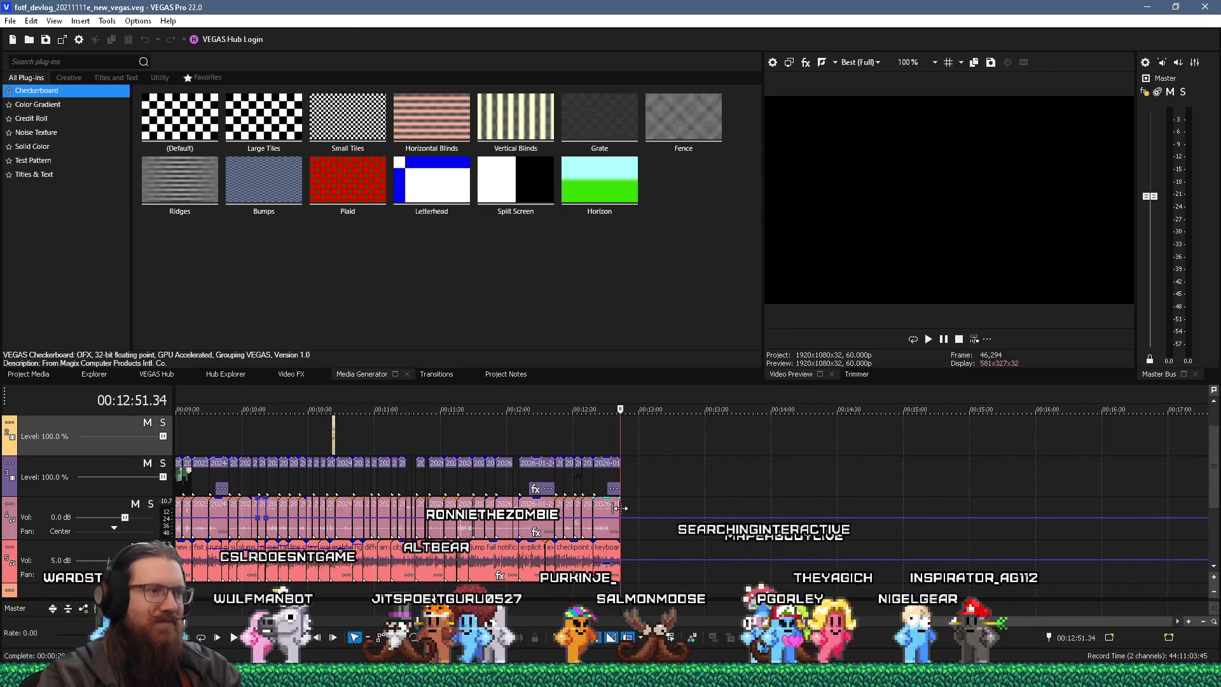
scroll(651, 494, up, 5)
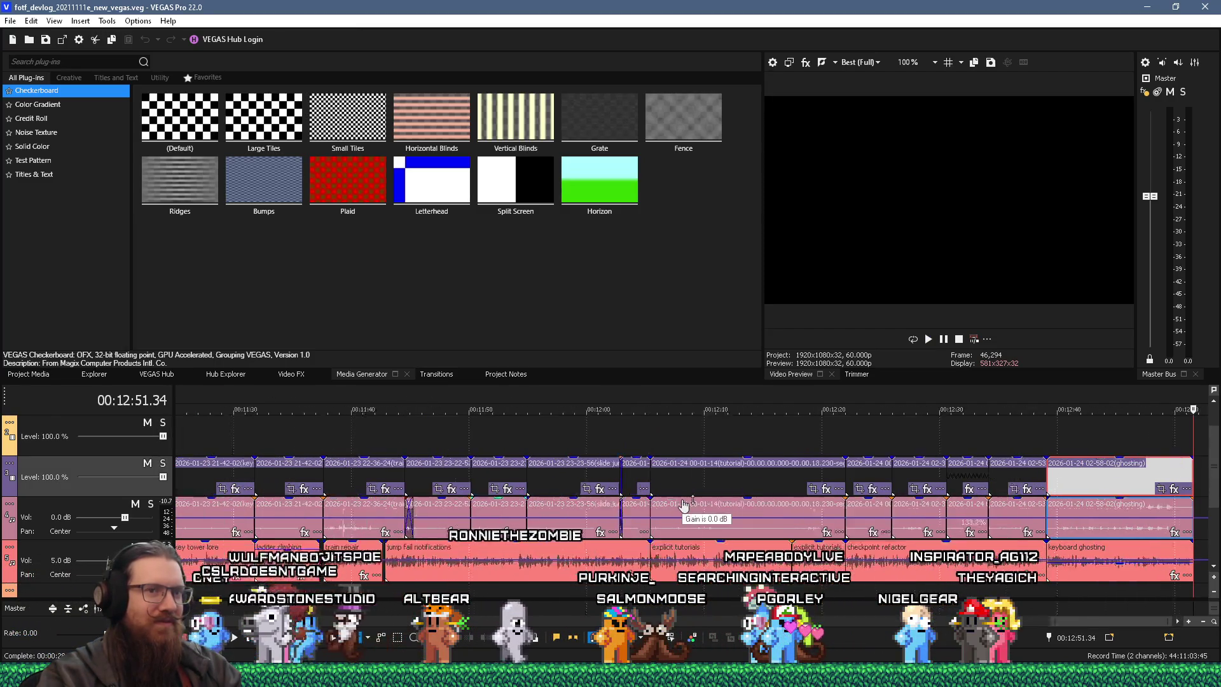
scroll(684, 505, up, 2)
drag(1112, 618, 1158, 622)
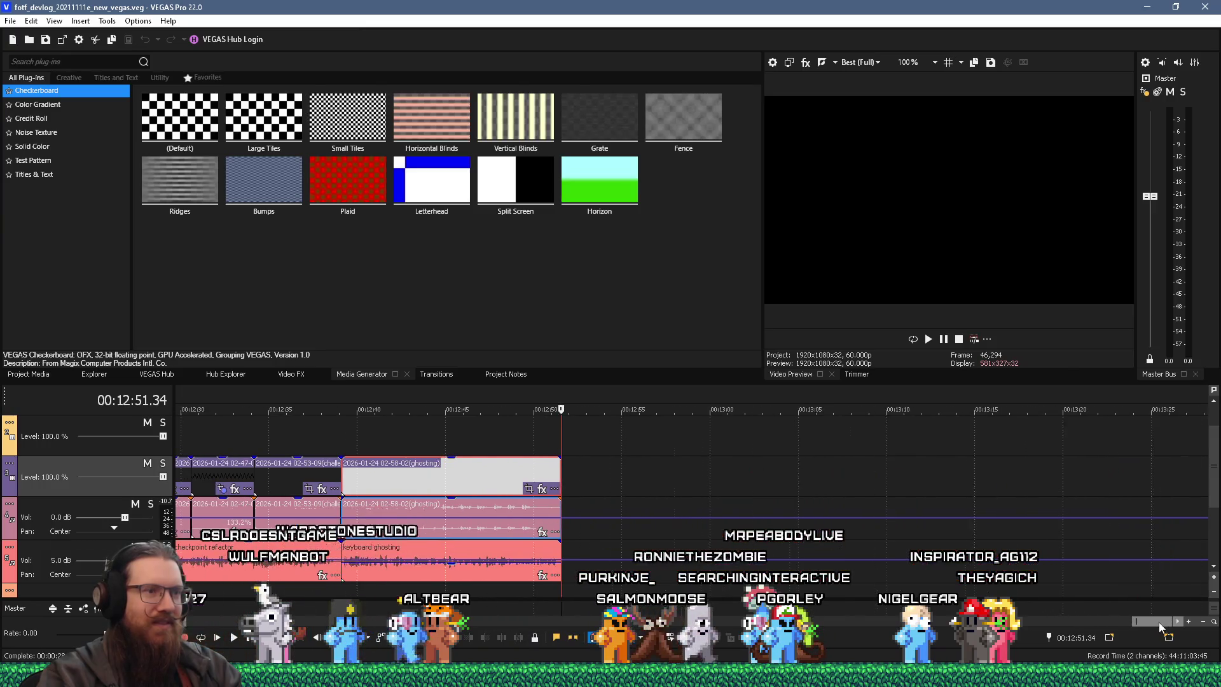
key(alt+Tab)
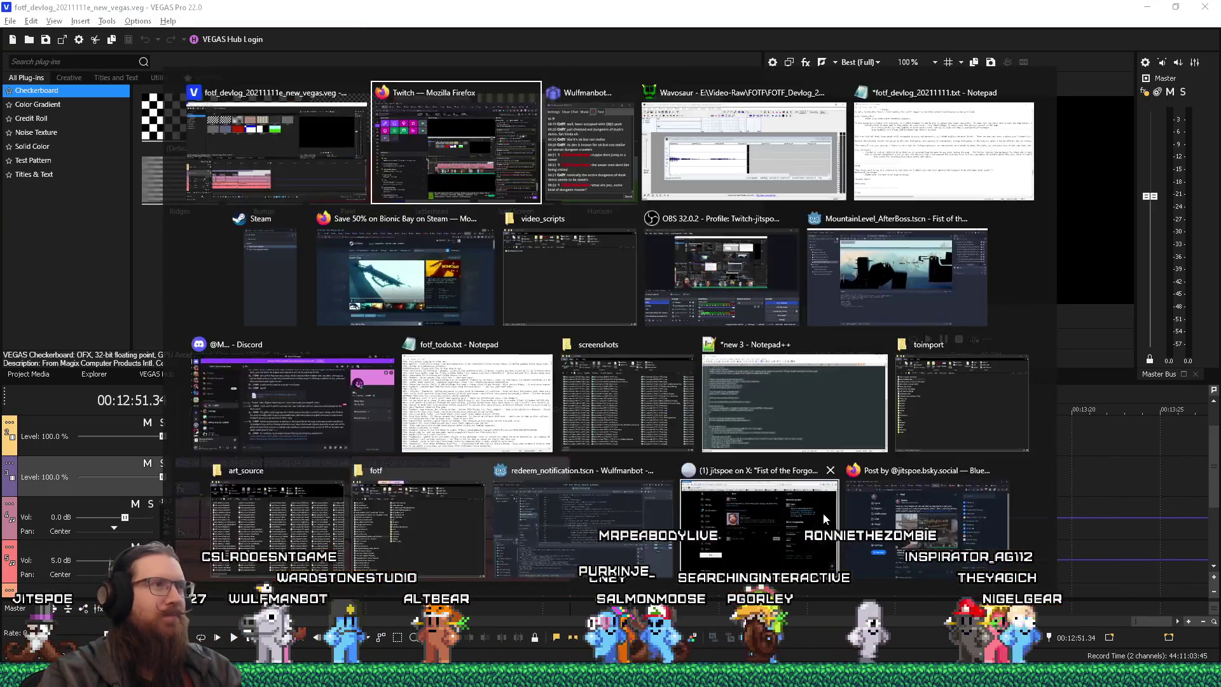
Switch to Wavosaur showing 'added water and more final assets.wav'.
key(alt+Tab)
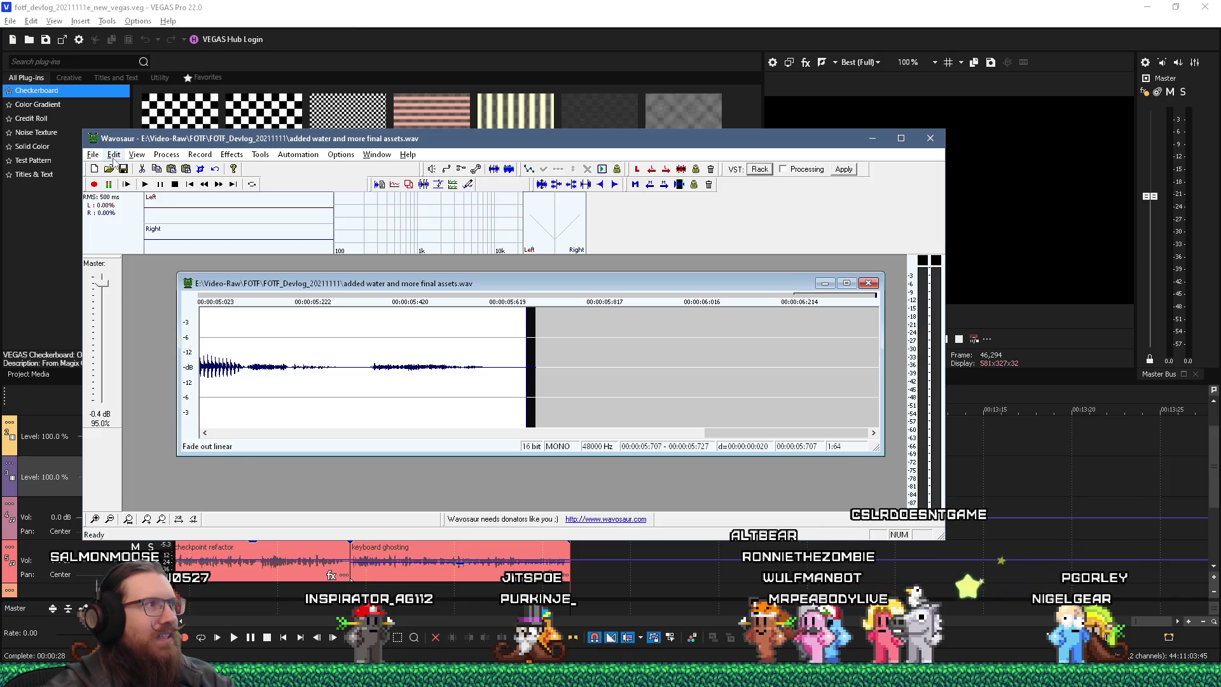
Save the faded recording with Ctrl+S and minimise Wavosaur to reveal the VEGAS project.
key(ctrl+s)
click(872, 138)
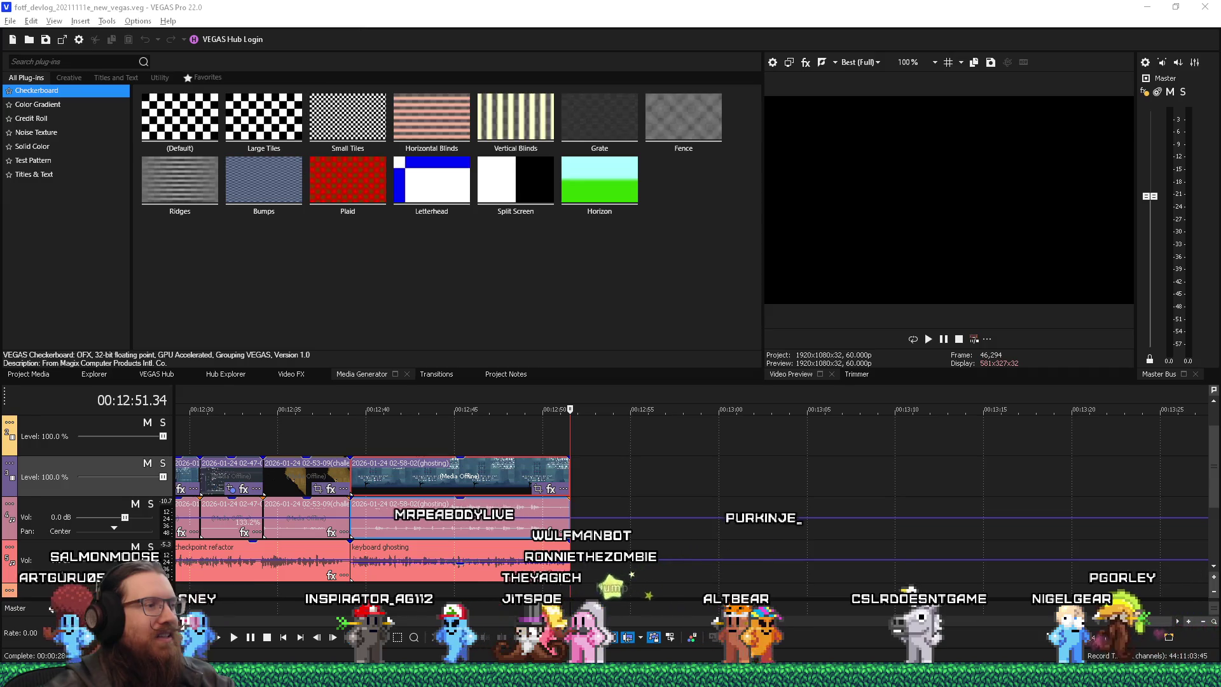
mouse_move(261, 677)
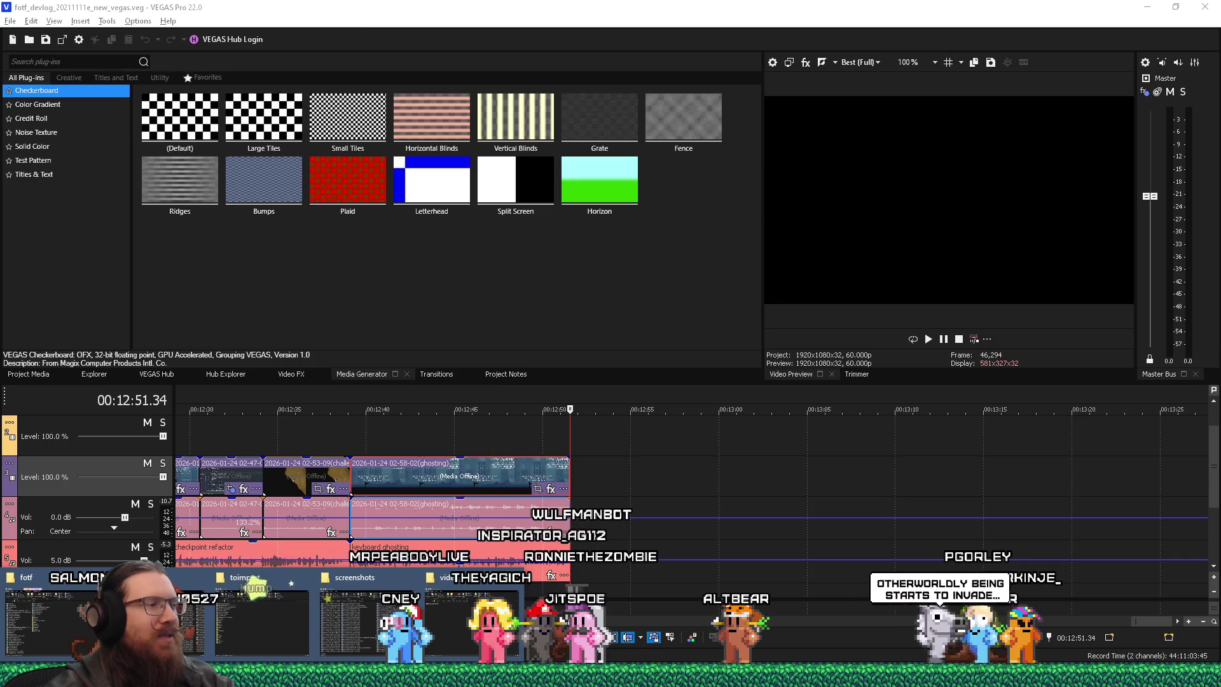
mouse_move(218, 677)
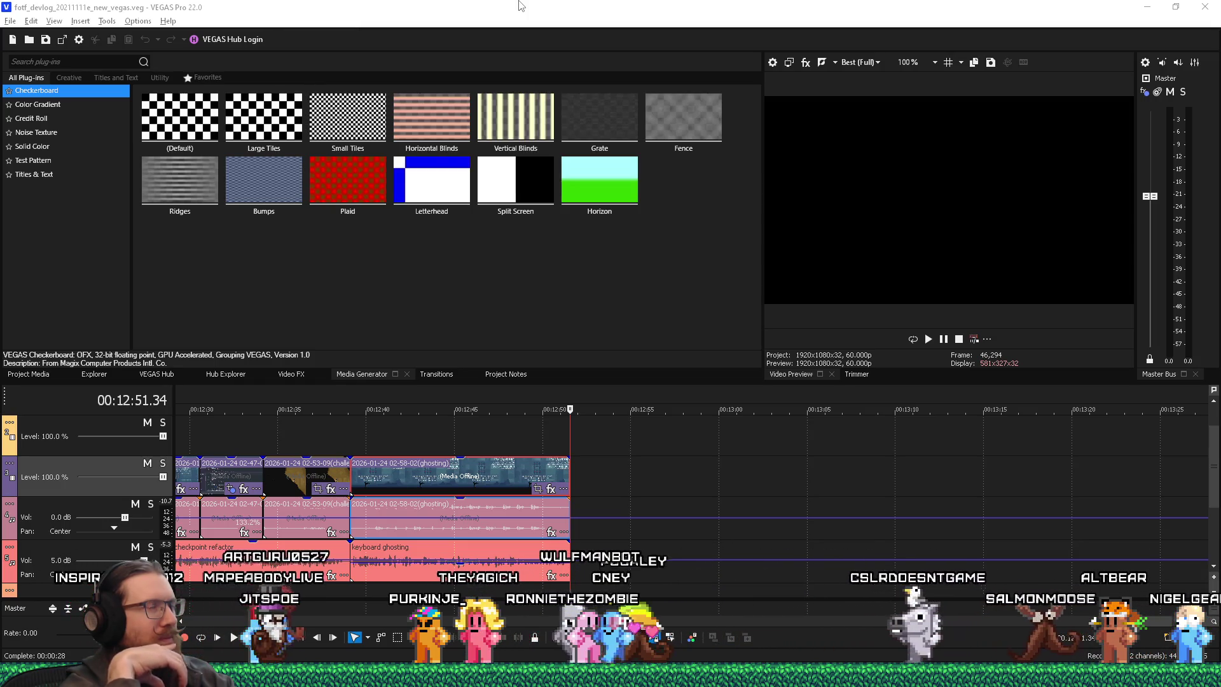
key(alt+Tab)
key(alt+Tab)
key(alt+Tab)
key(alt+Tab)
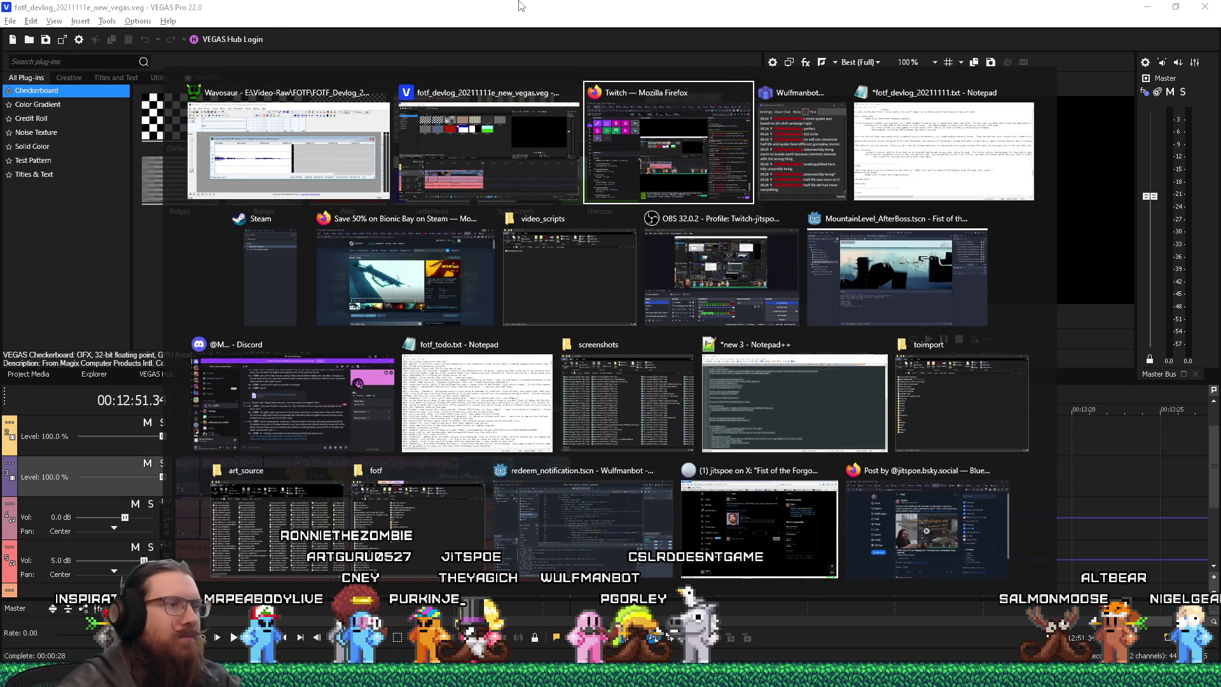
Open e:\video-raw\fotf\FOTF_Devlog_20211111 via the Run dialog and position its Explorer window.
key(super+r)
text(e:\)
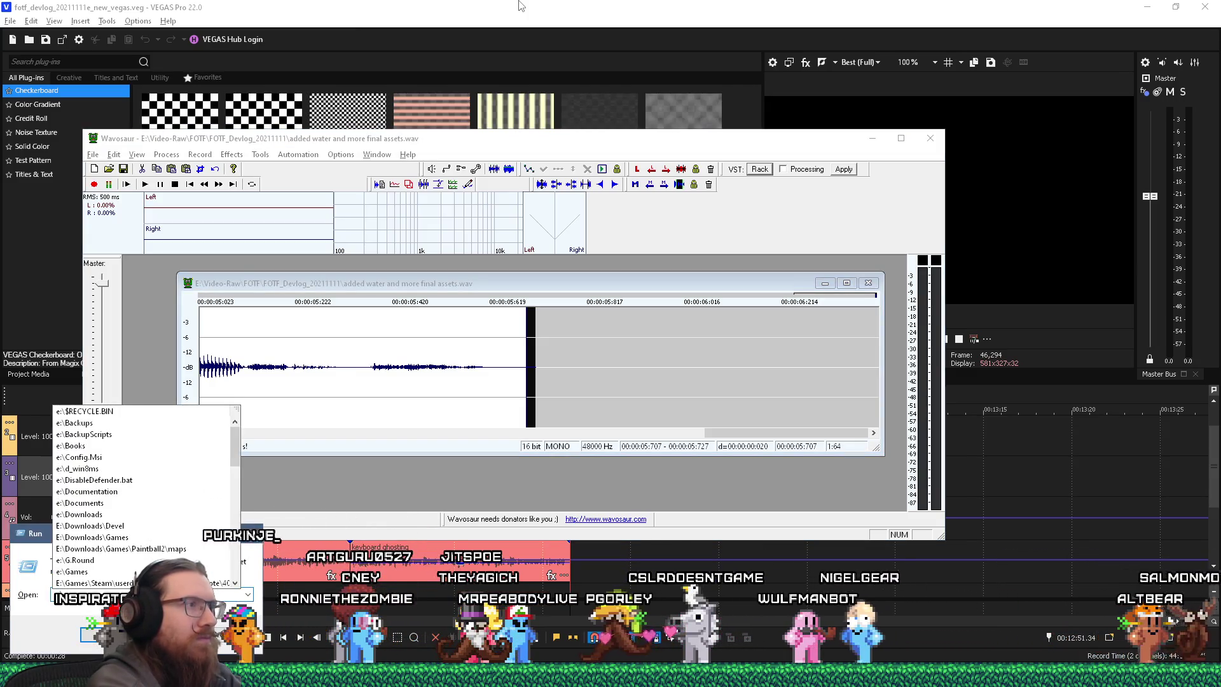
text(video-raw\)
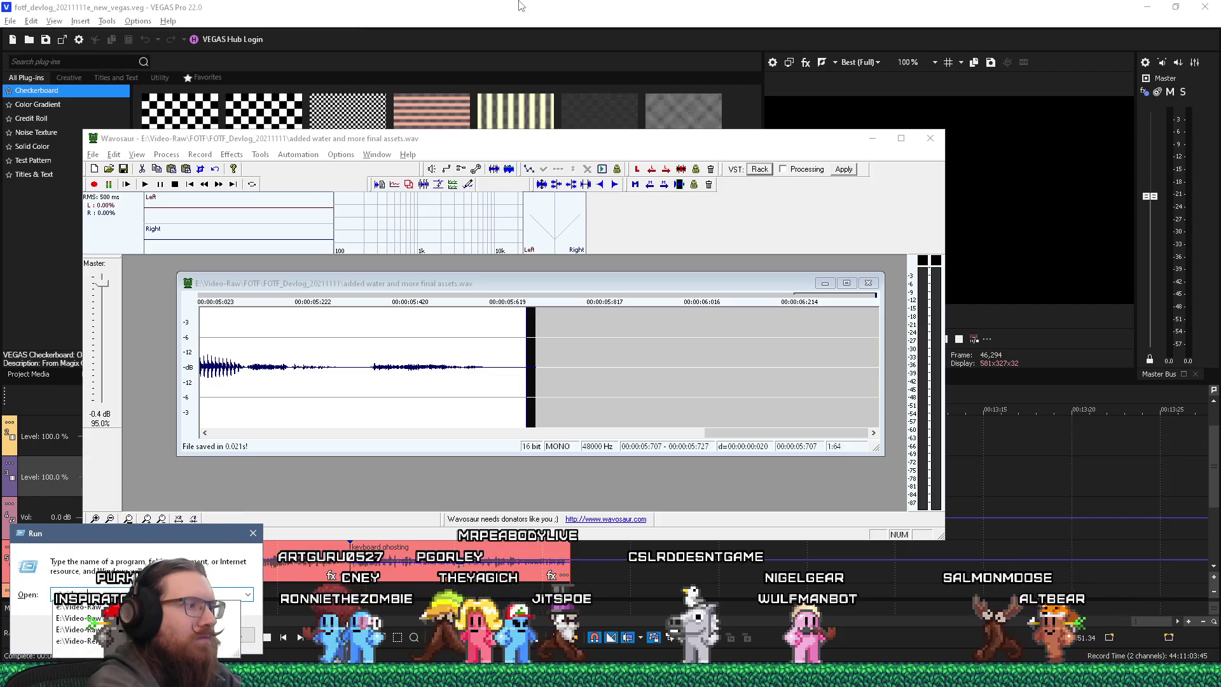
text(fotf)
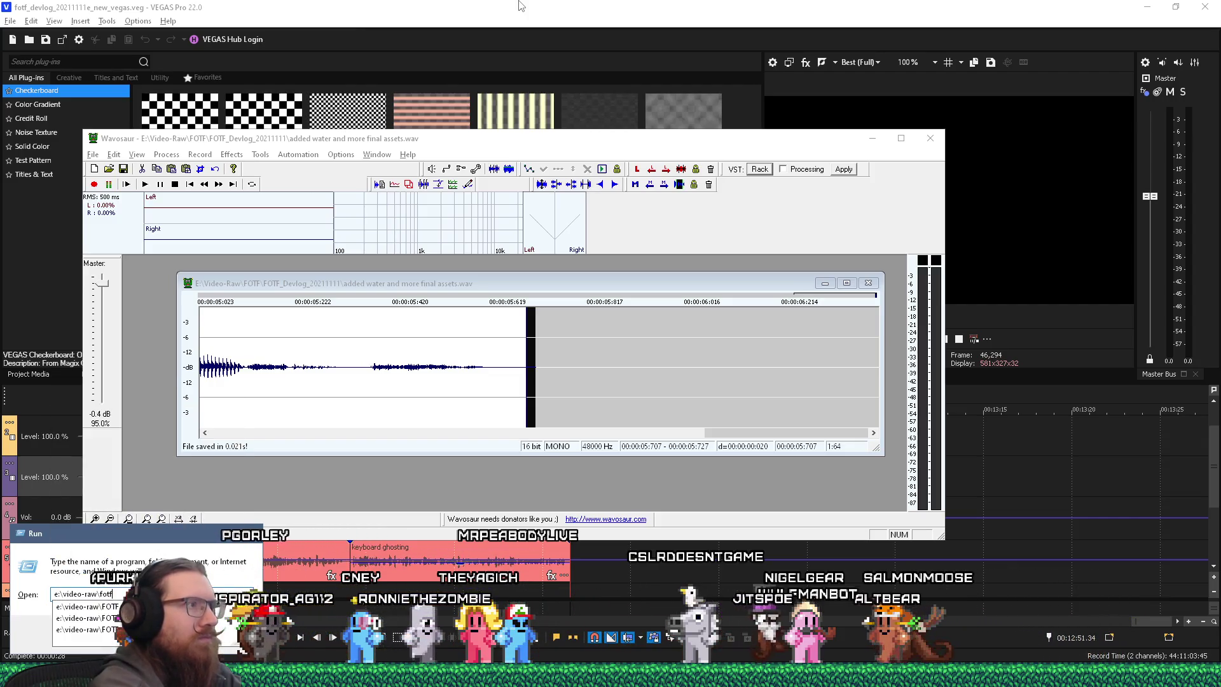
text(\fotf_d)
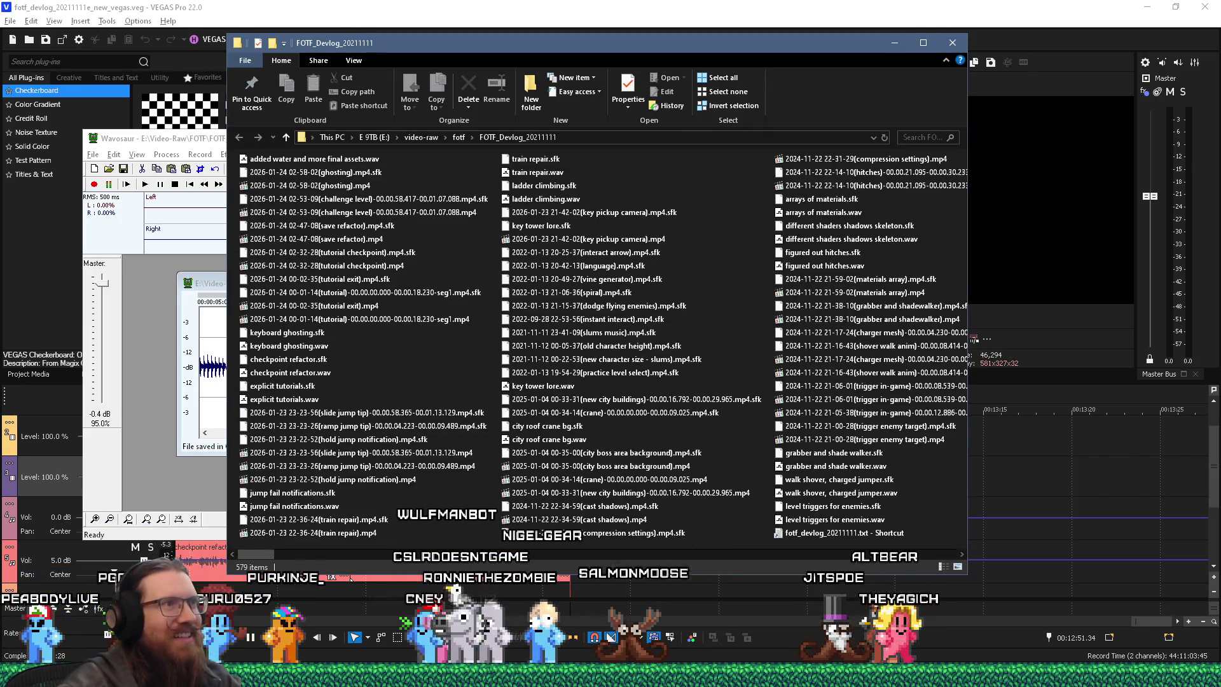
drag(749, 43, 764, 86)
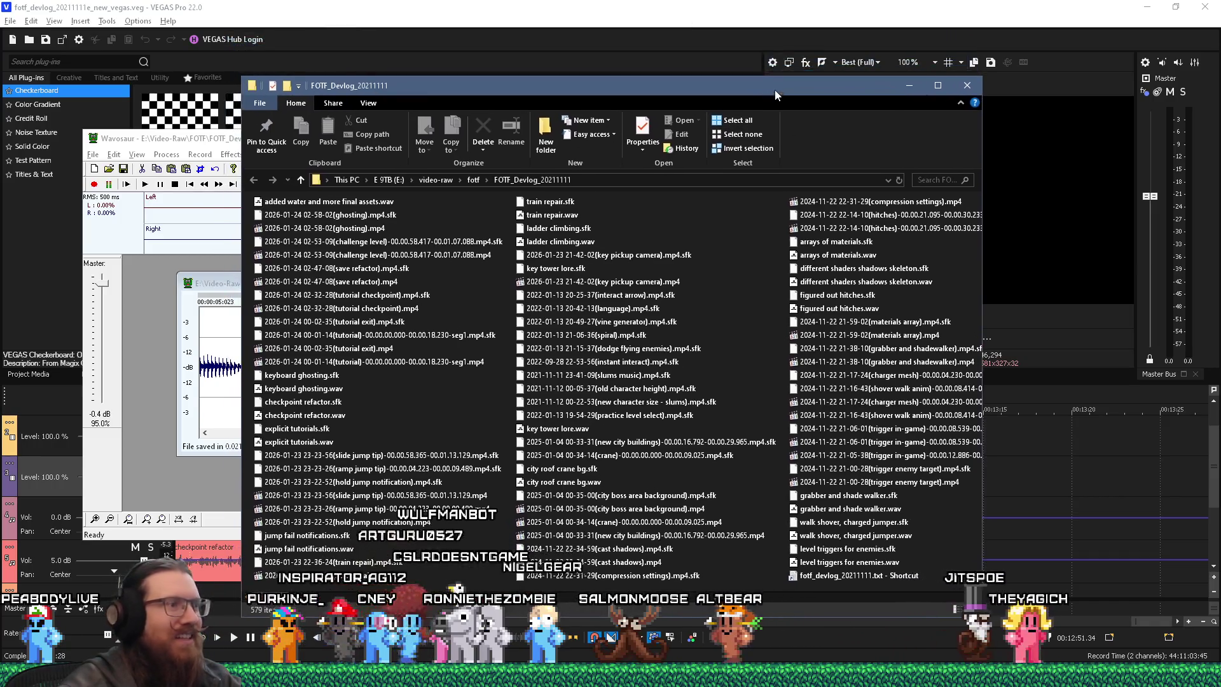
drag(905, 596, 274, 596)
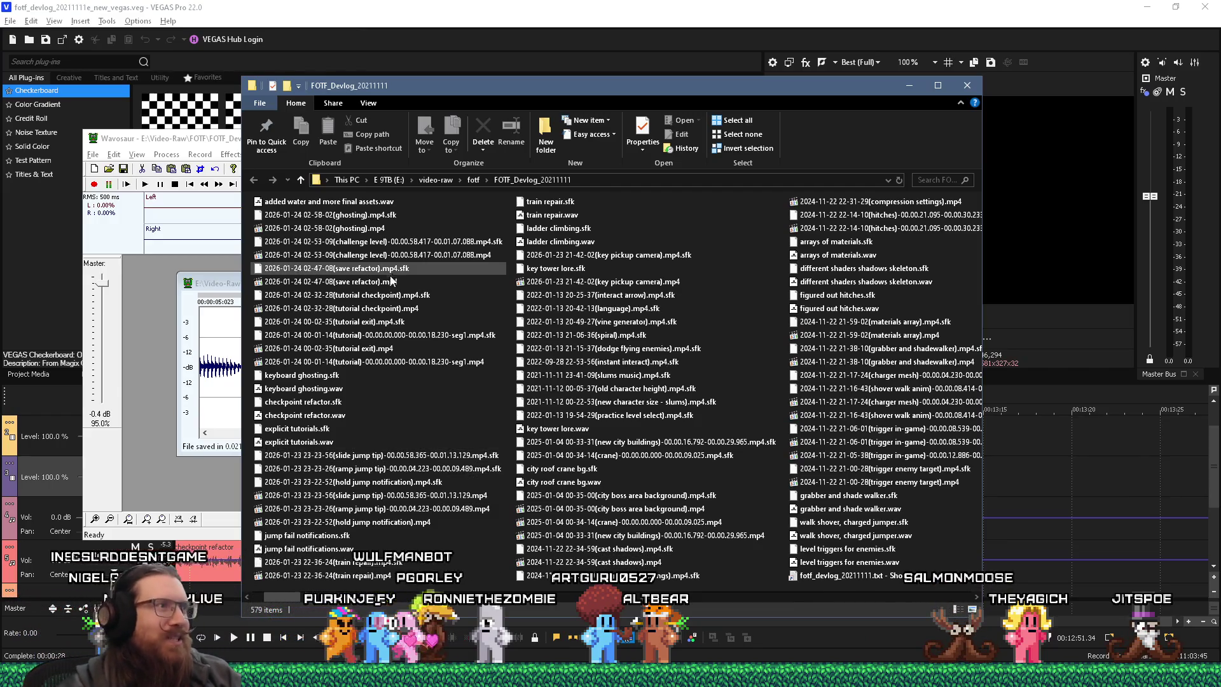
Switch between Wavosaur, VEGAS and the folder window, repositioning the folder over VEGAS.
key(alt+Tab)
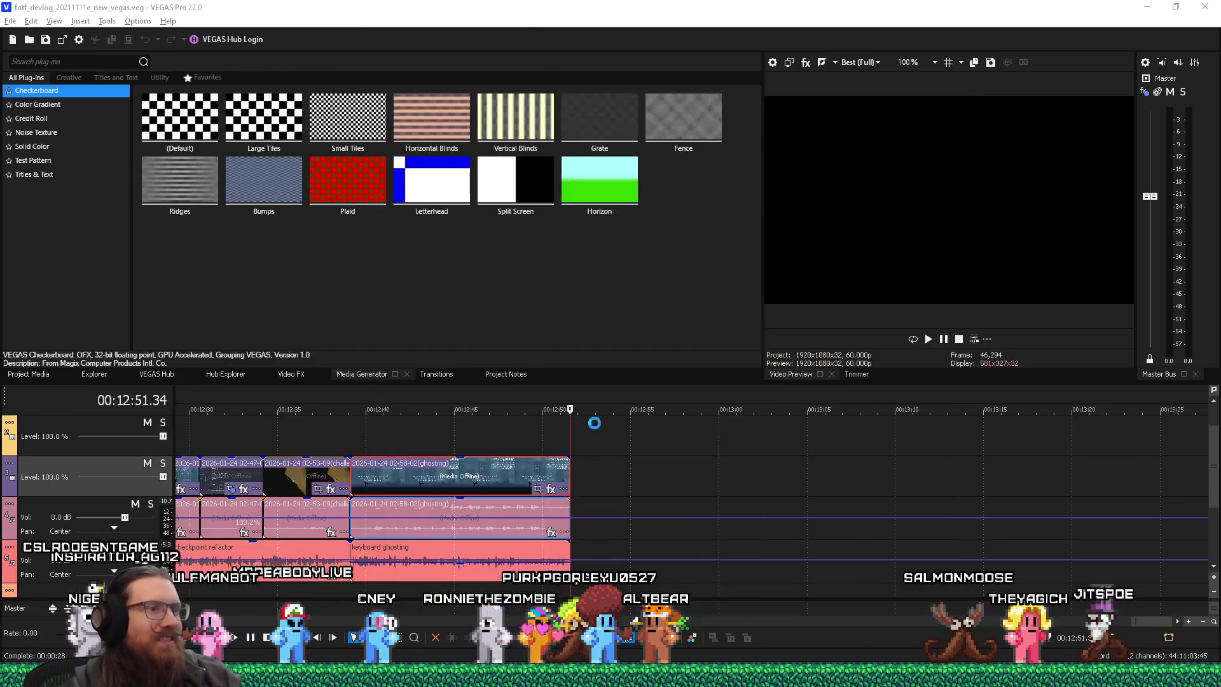
key(alt+Tab)
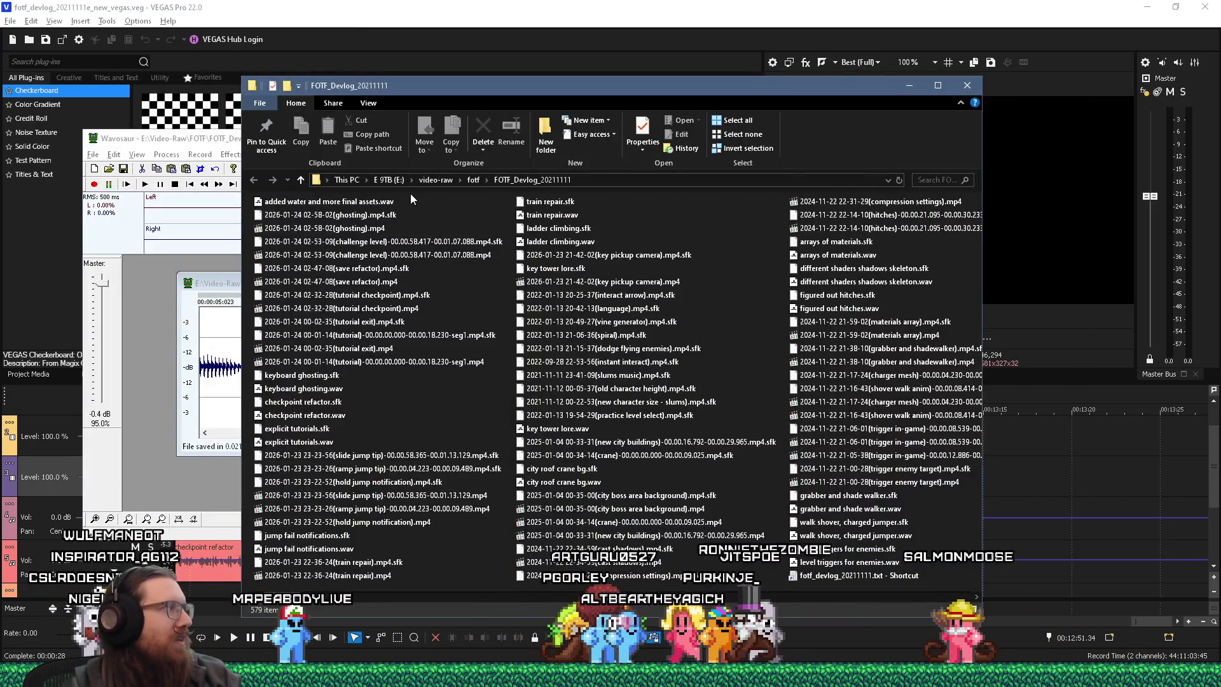
mouse_move(421, 199)
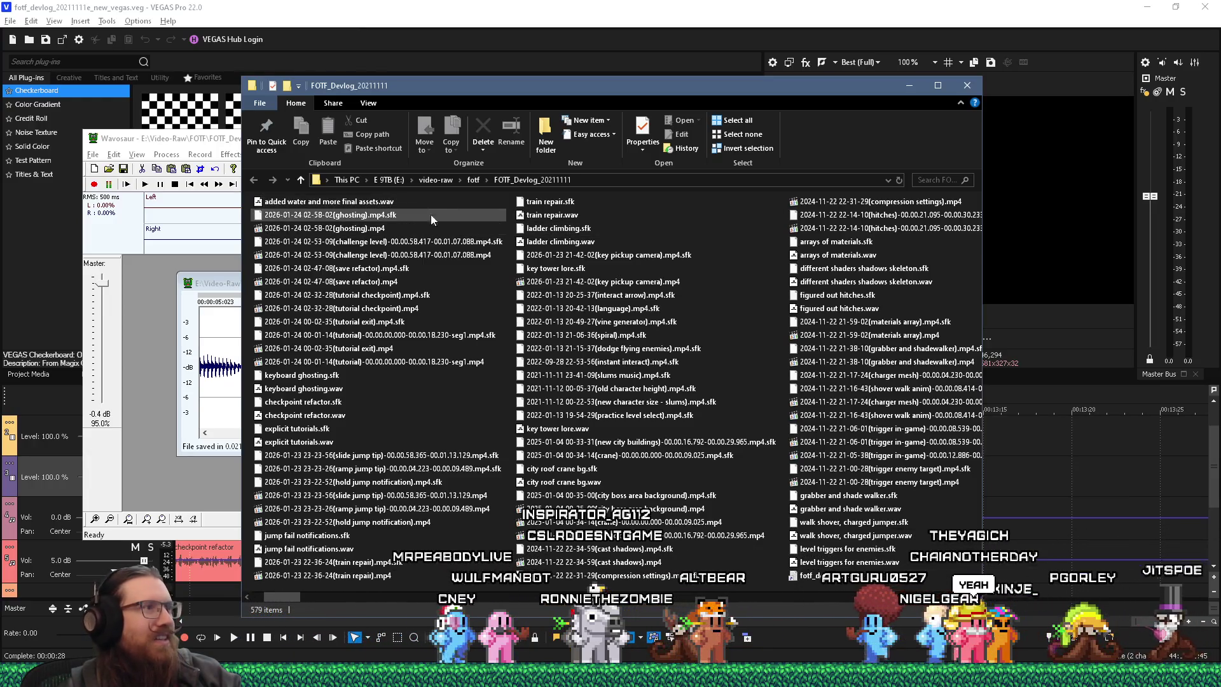
mouse_move(494, 89)
mouse_down()
mouse_move(570, 79)
mouse_move(523, 57)
mouse_move(525, 70)
mouse_up()
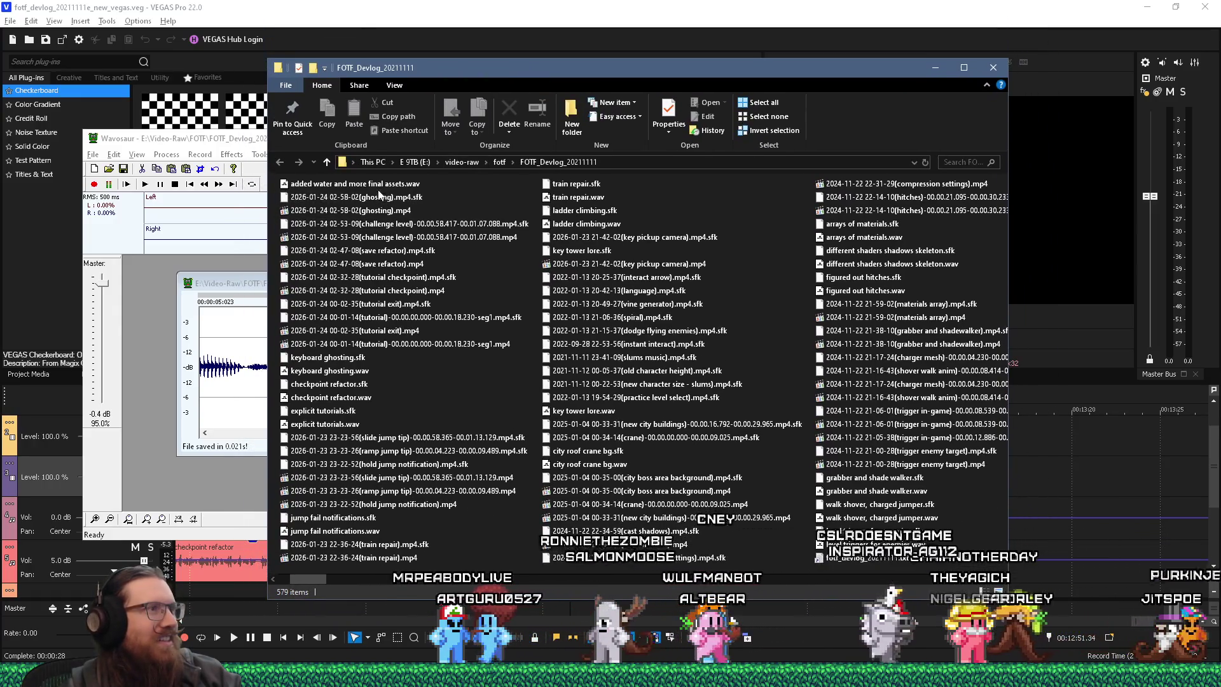
key(alt+Tab)
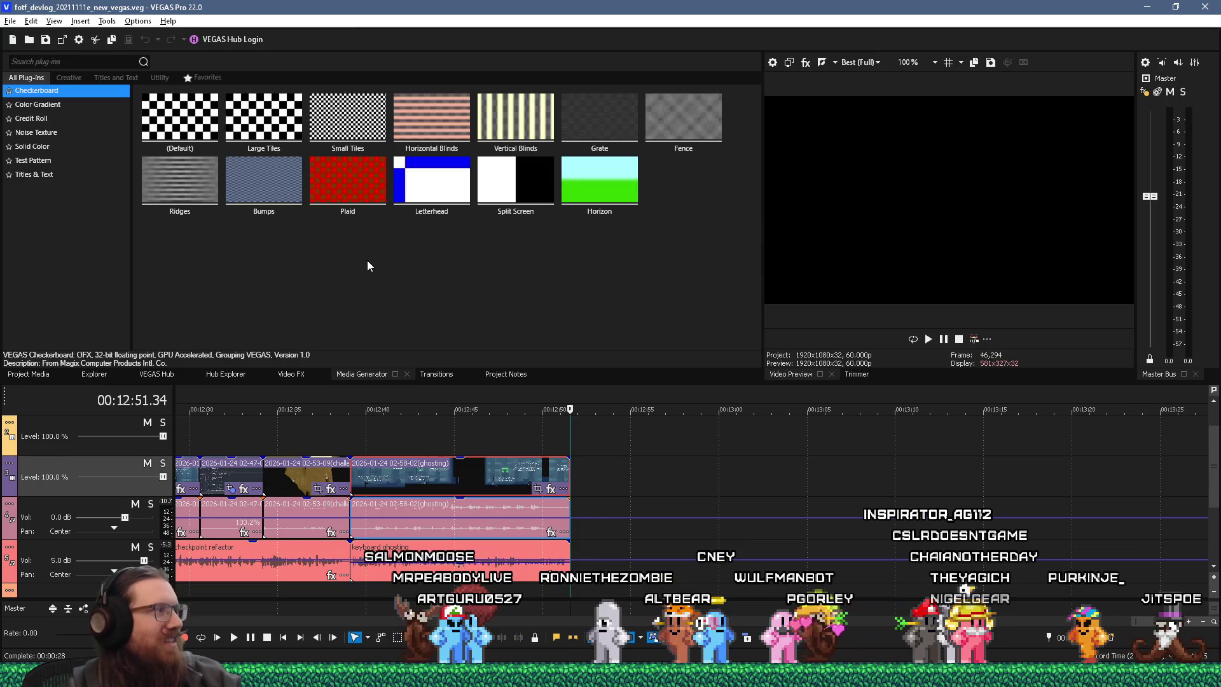
key(alt+Tab)
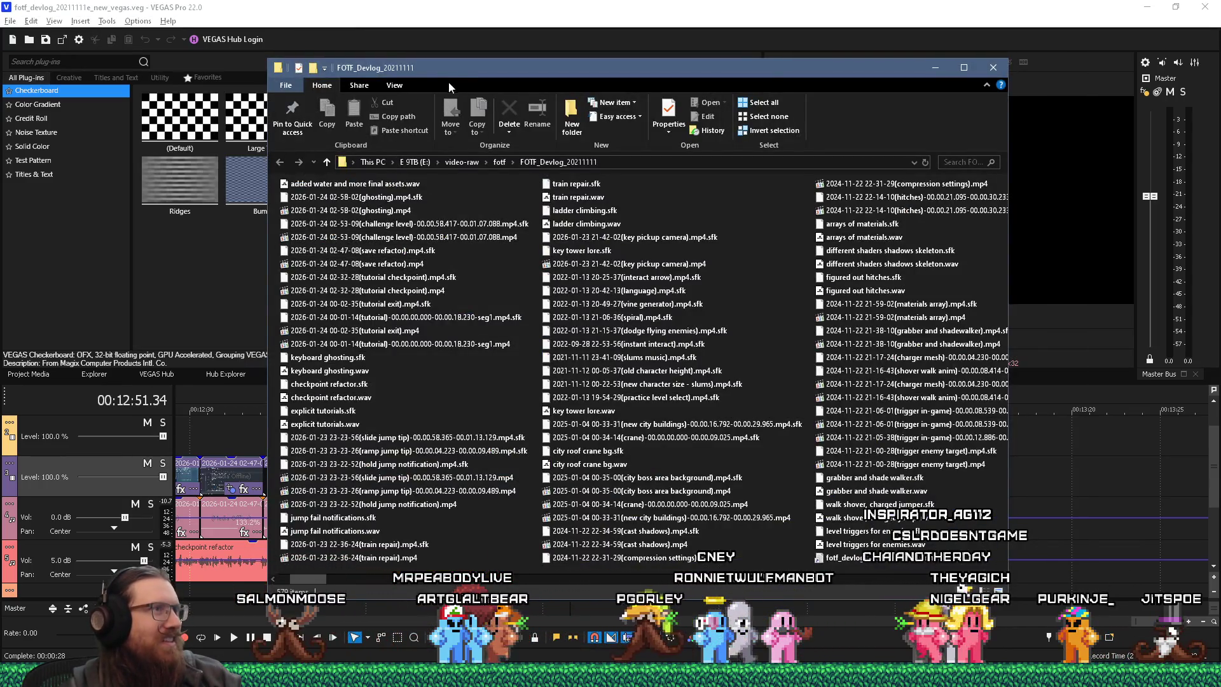
Place 'added water and more final assets.wav' after the keyboard ghosting narration and set the playhead to 00:12:52.19.
drag(448, 77, 973, 92)
drag(877, 199, 659, 394)
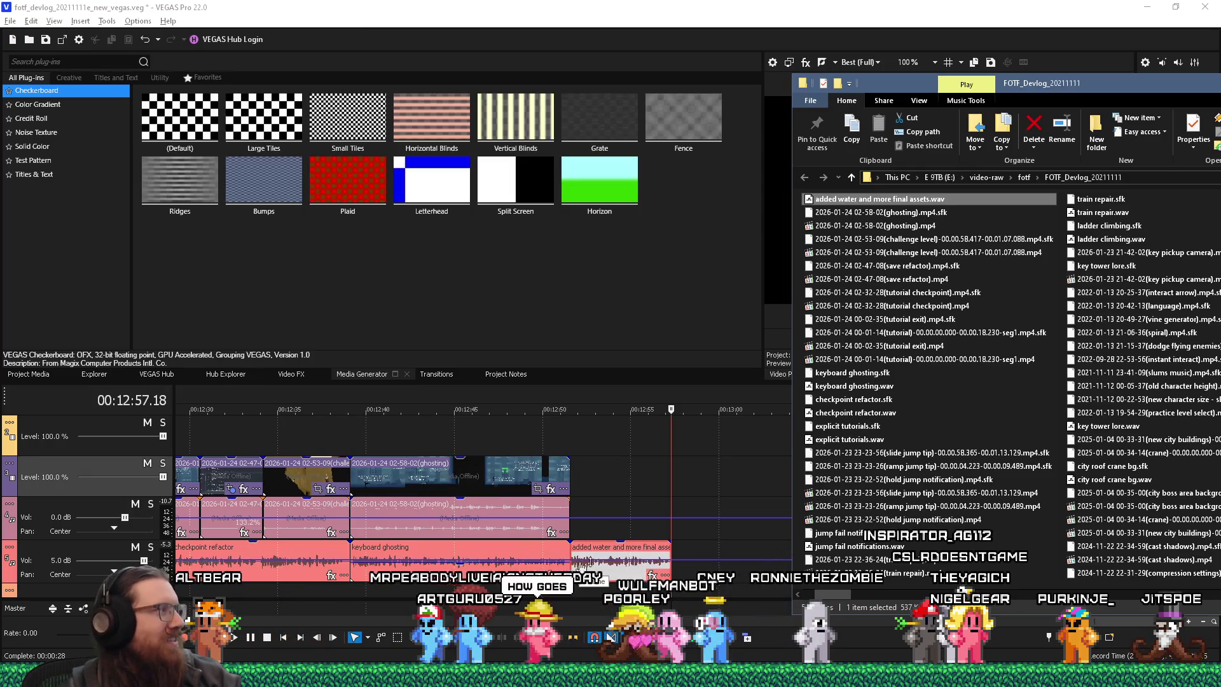
drag(580, 564, 581, 564)
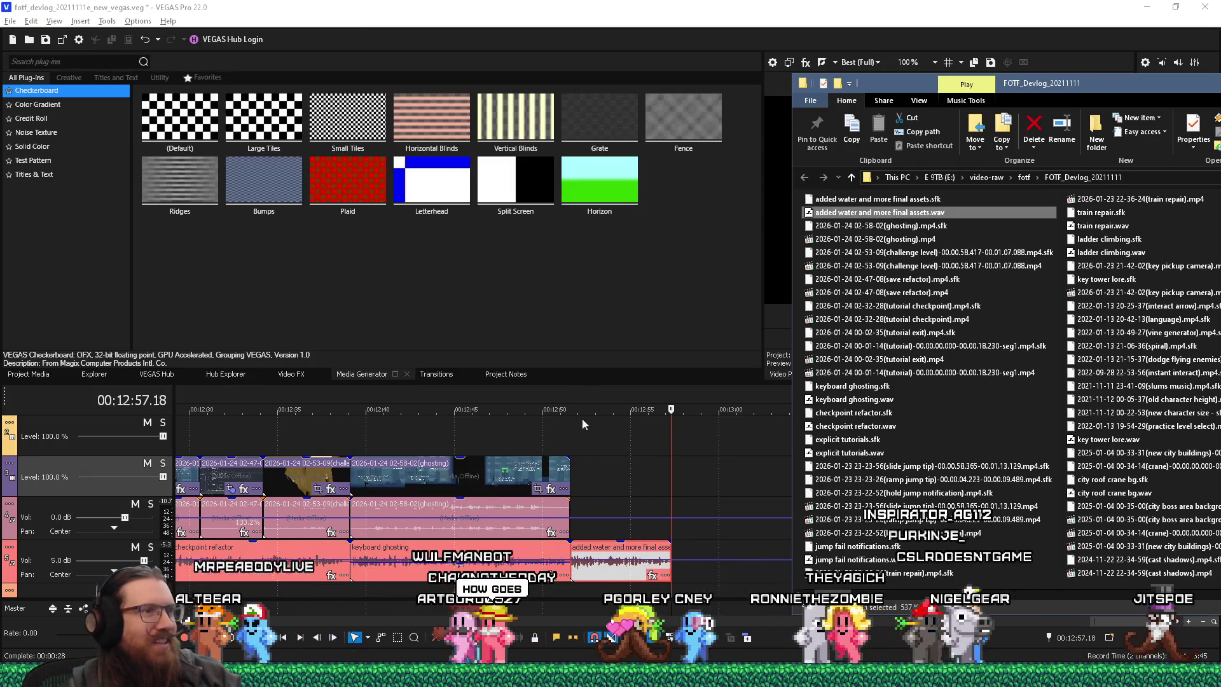
click(582, 438)
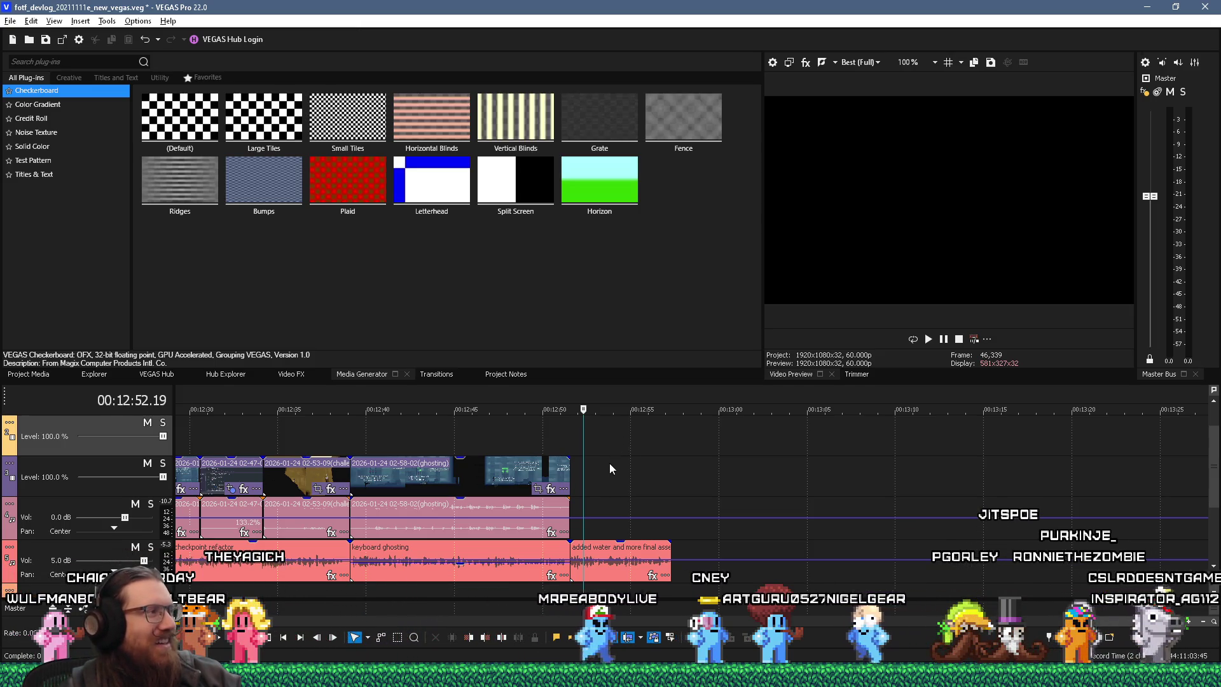
Cycle through open windows to put the FOTF_Devlog_20211111 folder beside the VEGAS timeline.
key(alt+Tab)
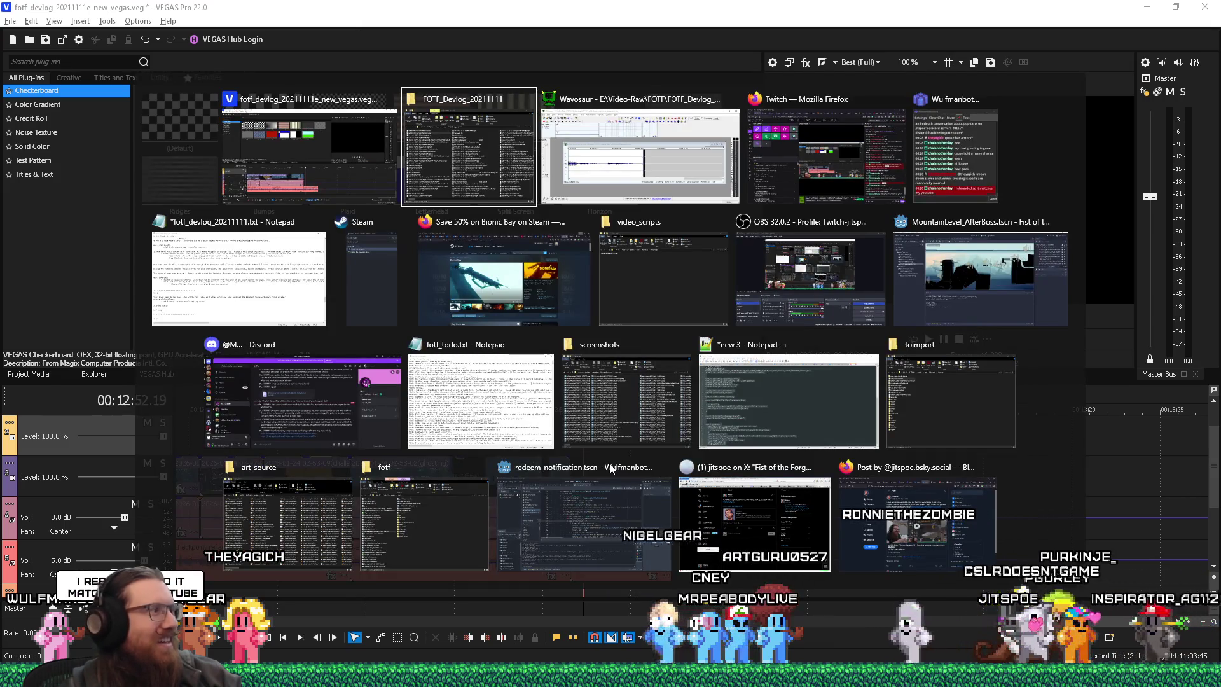
key(alt+shift+Tab)
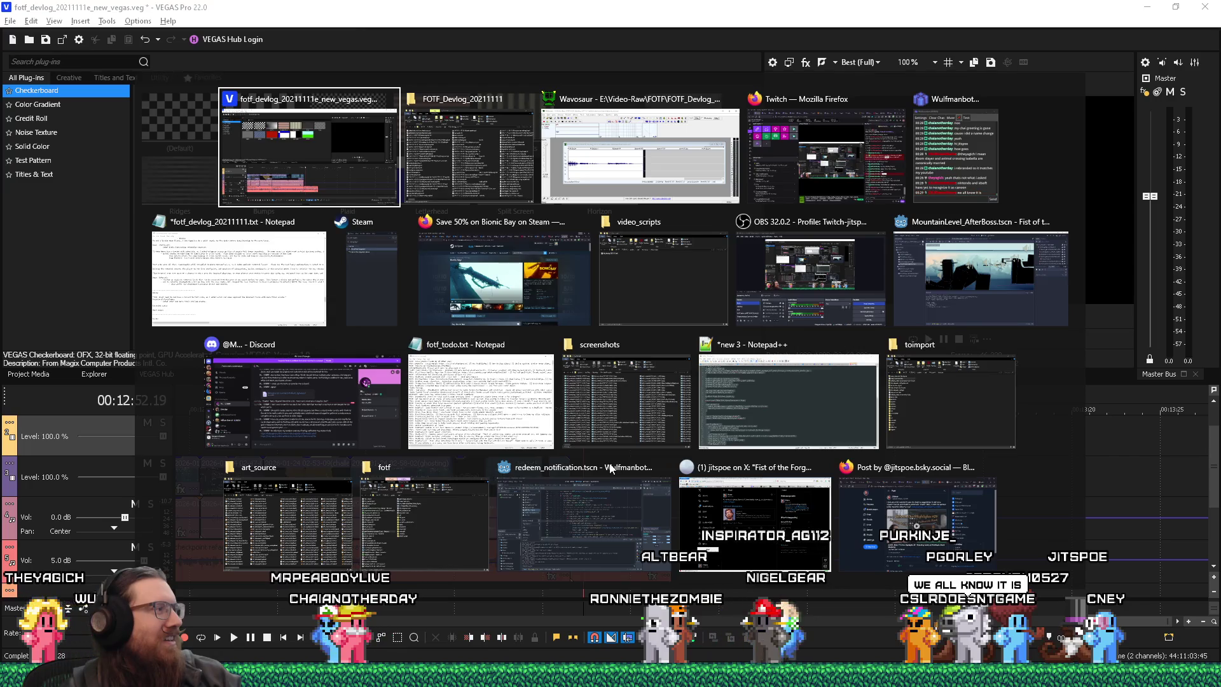
key(alt+Tab)
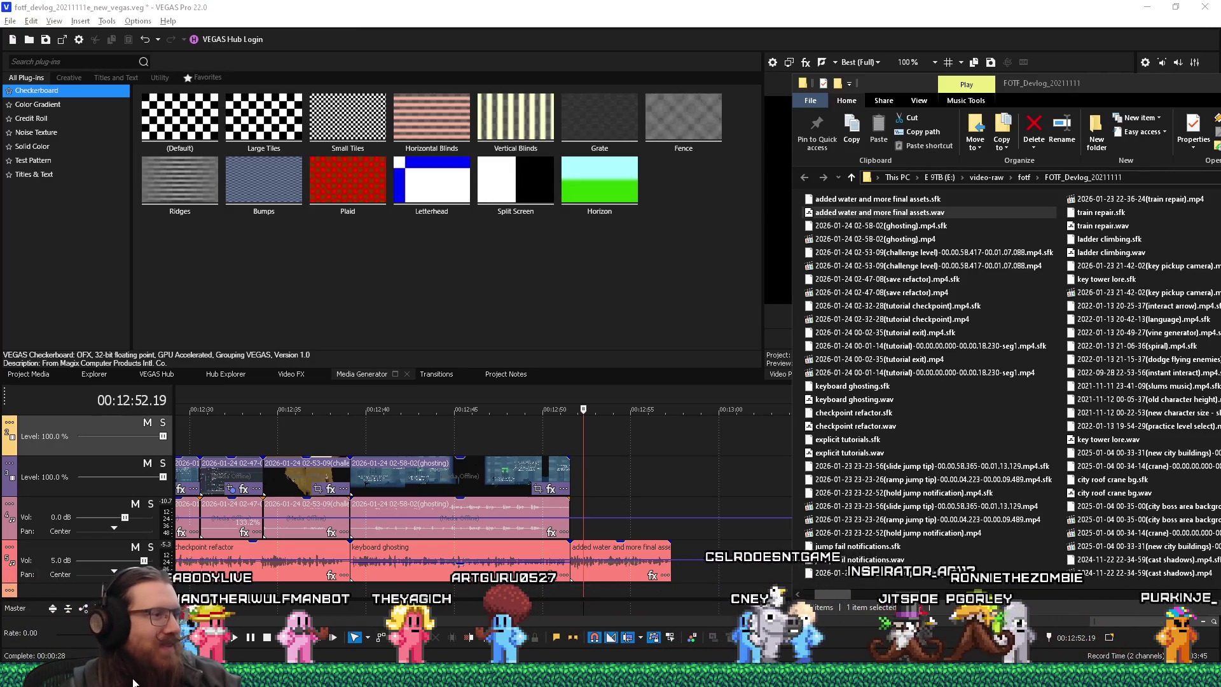
Open the Windows Run dialog and enter e:\projects as the location.
mouse_move(113, 683)
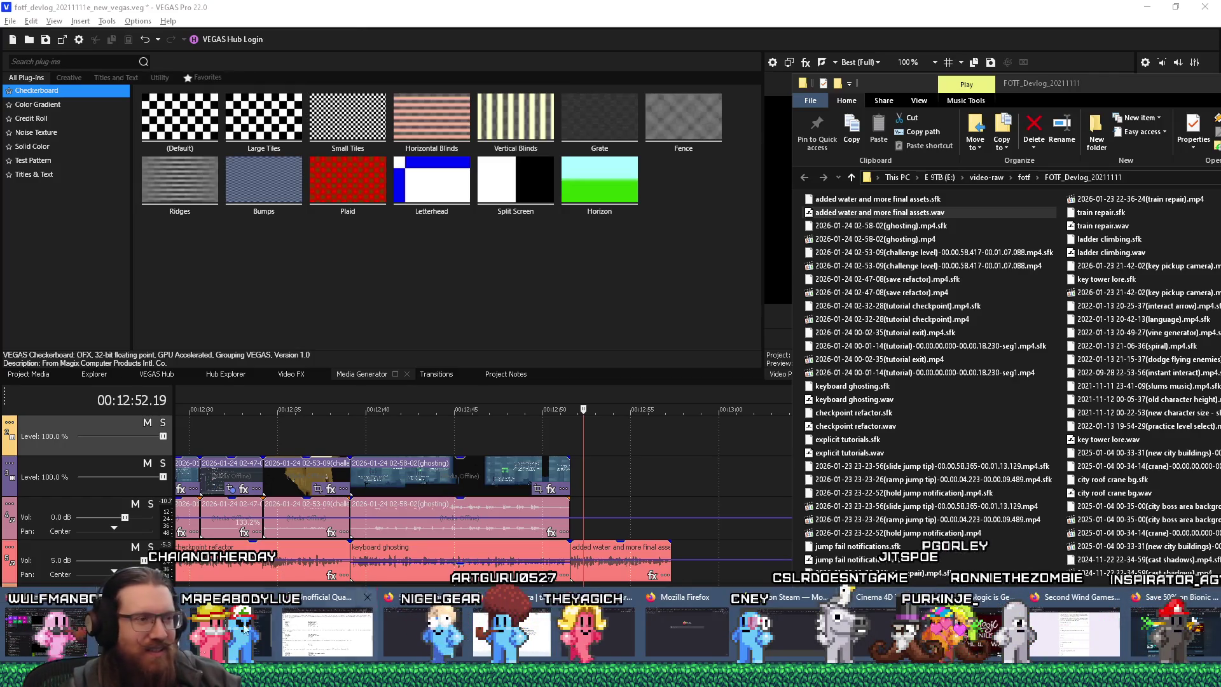
mouse_move(150, 664)
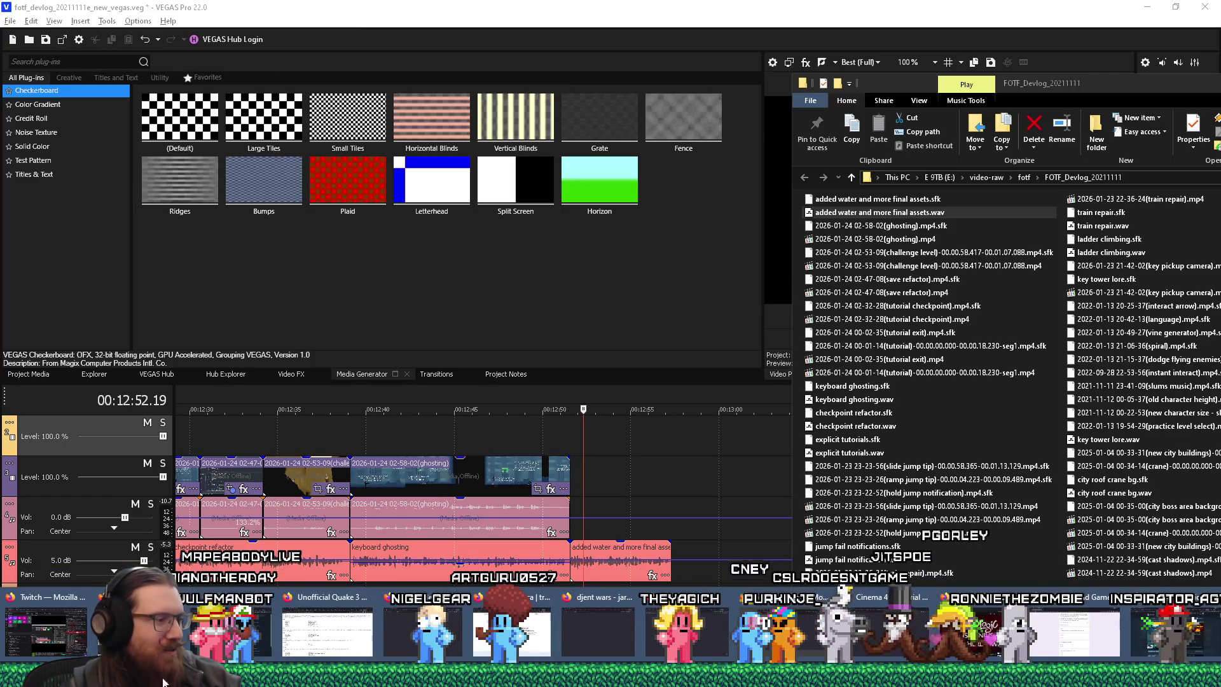
key(super+r)
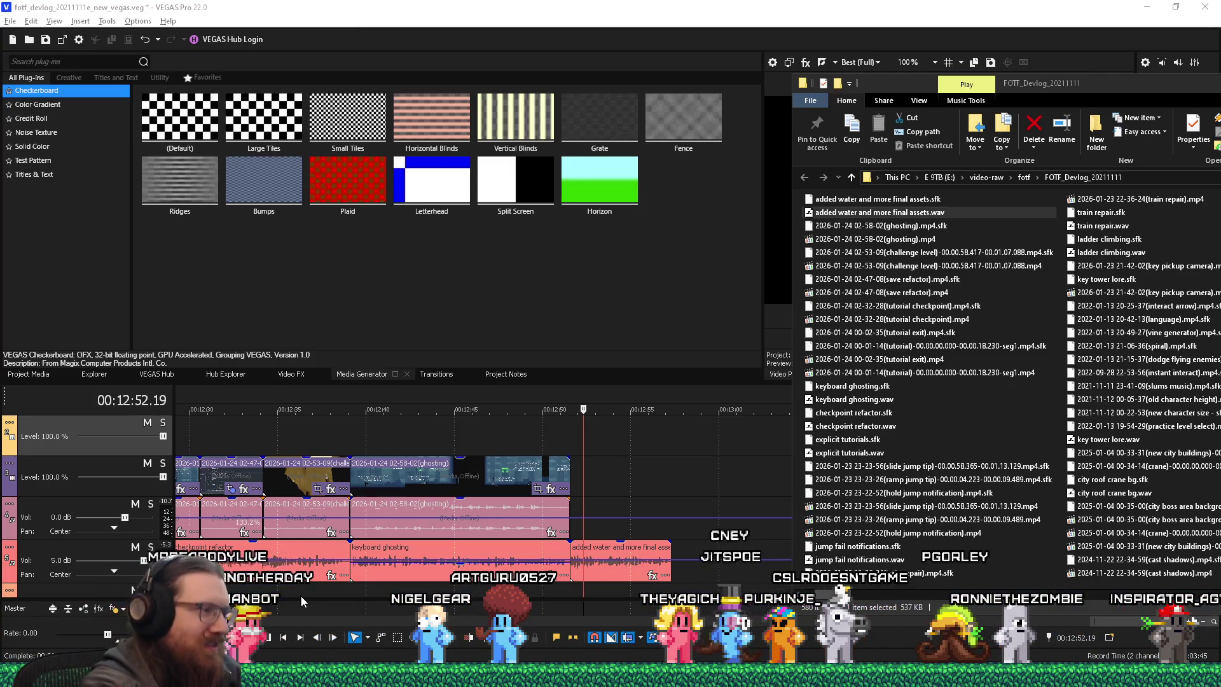
text(e:\proje)
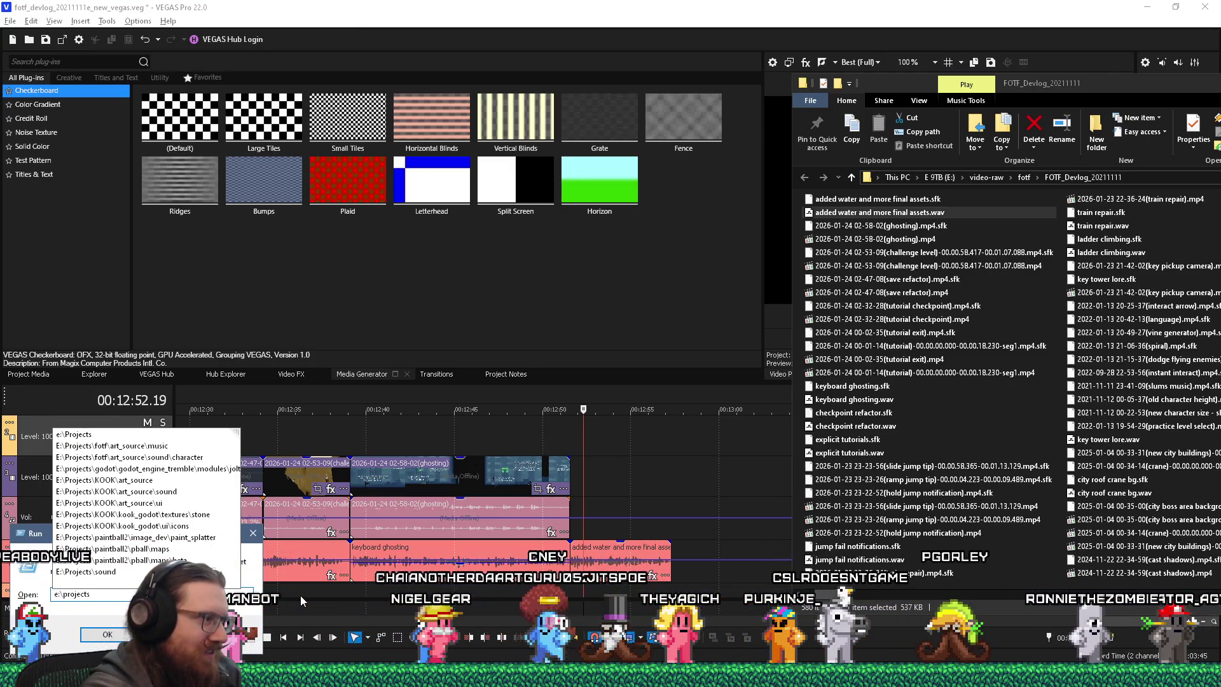
text(cts)
Dismiss the Run prompt without opening e:\projects.
key(Return)
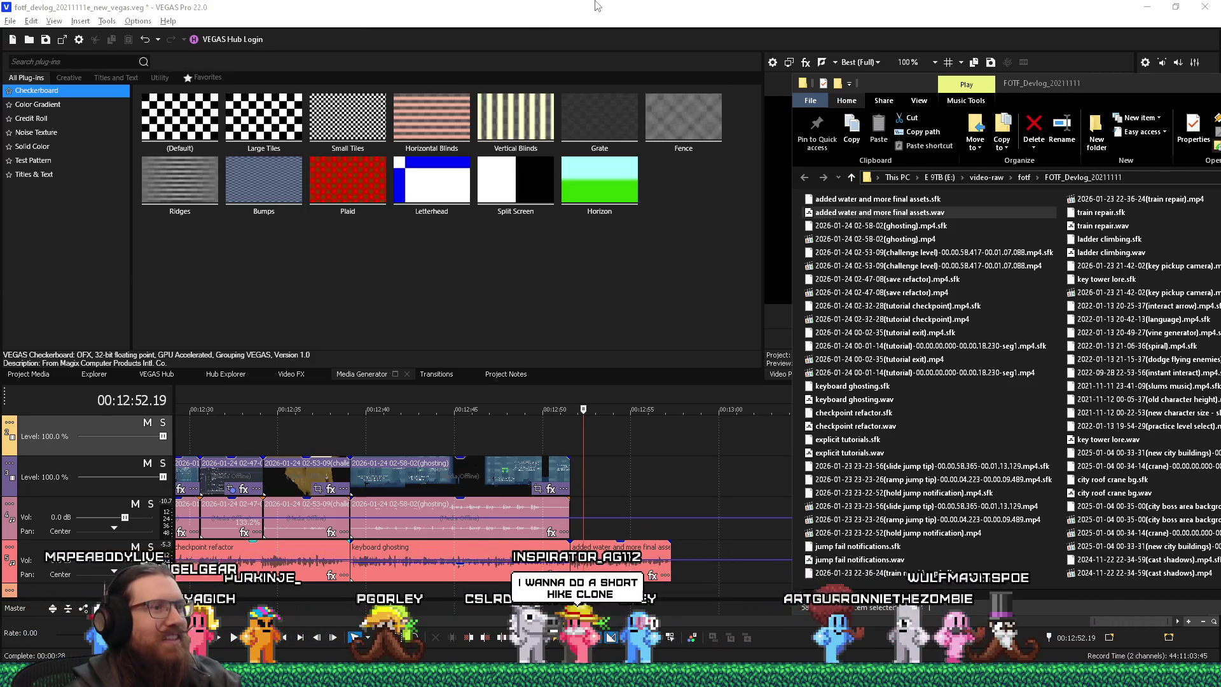
Switch between VEGAS and the FOTF_Devlog_20211111 folder, leaving the playhead at 00:12:51.34.
click(596, 64)
key(super+Tab)
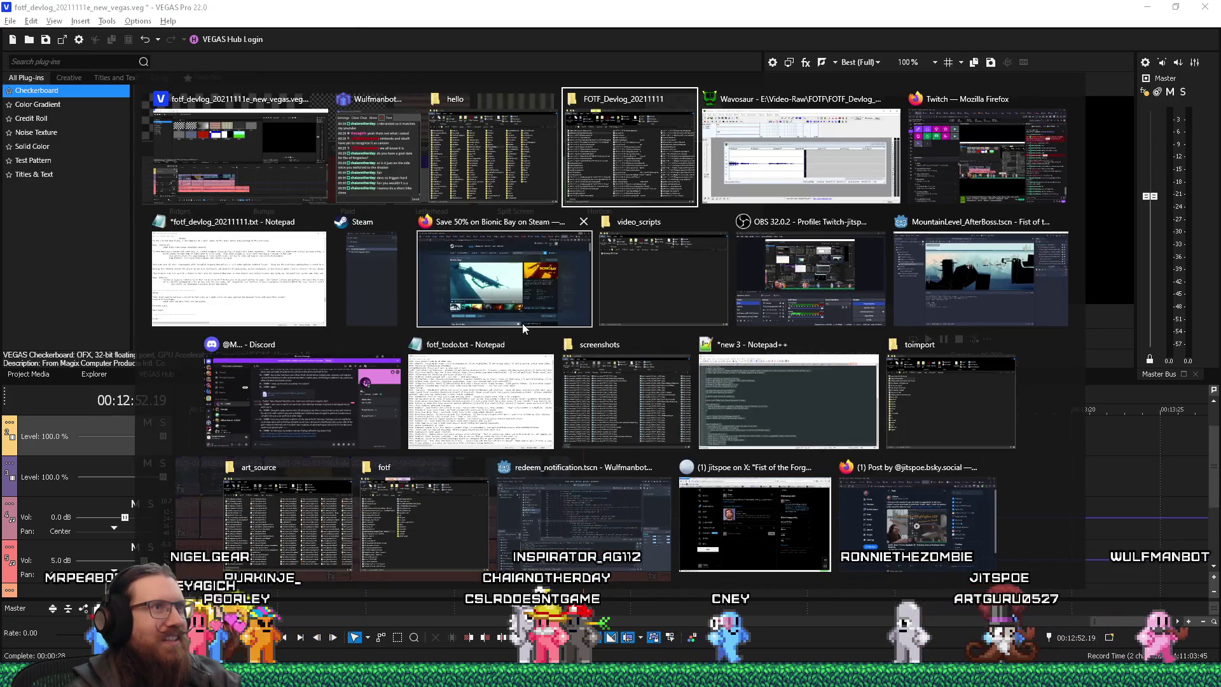
key(alt+Tab)
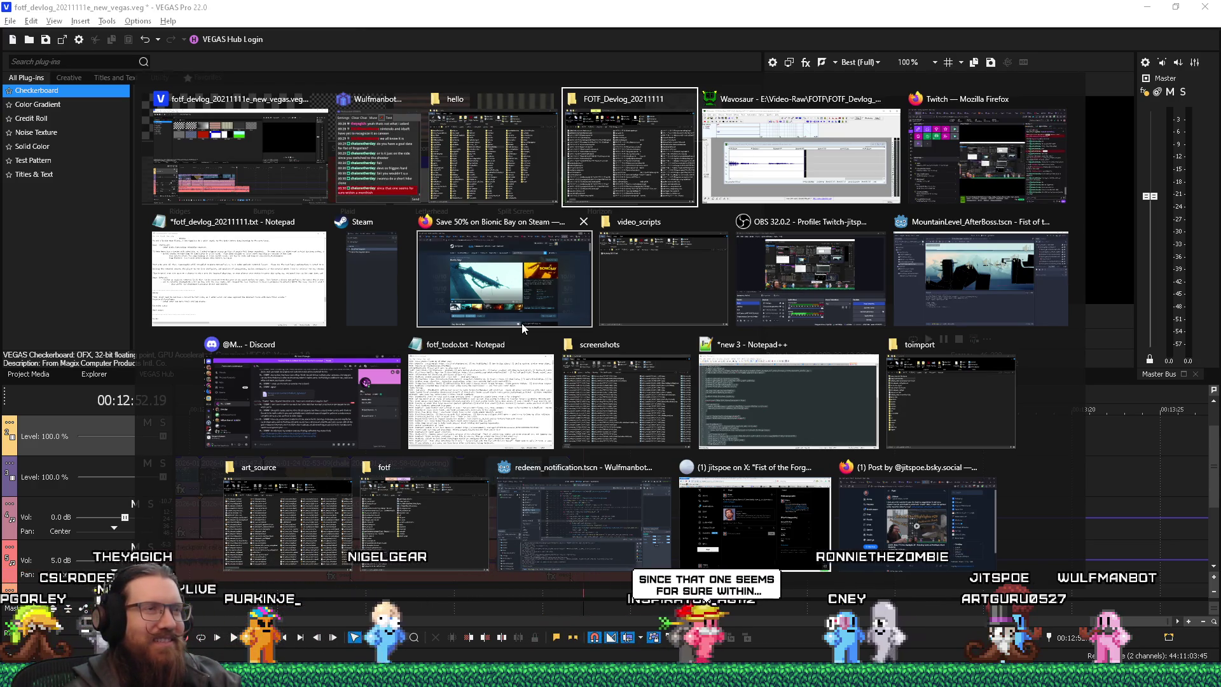
key(Return)
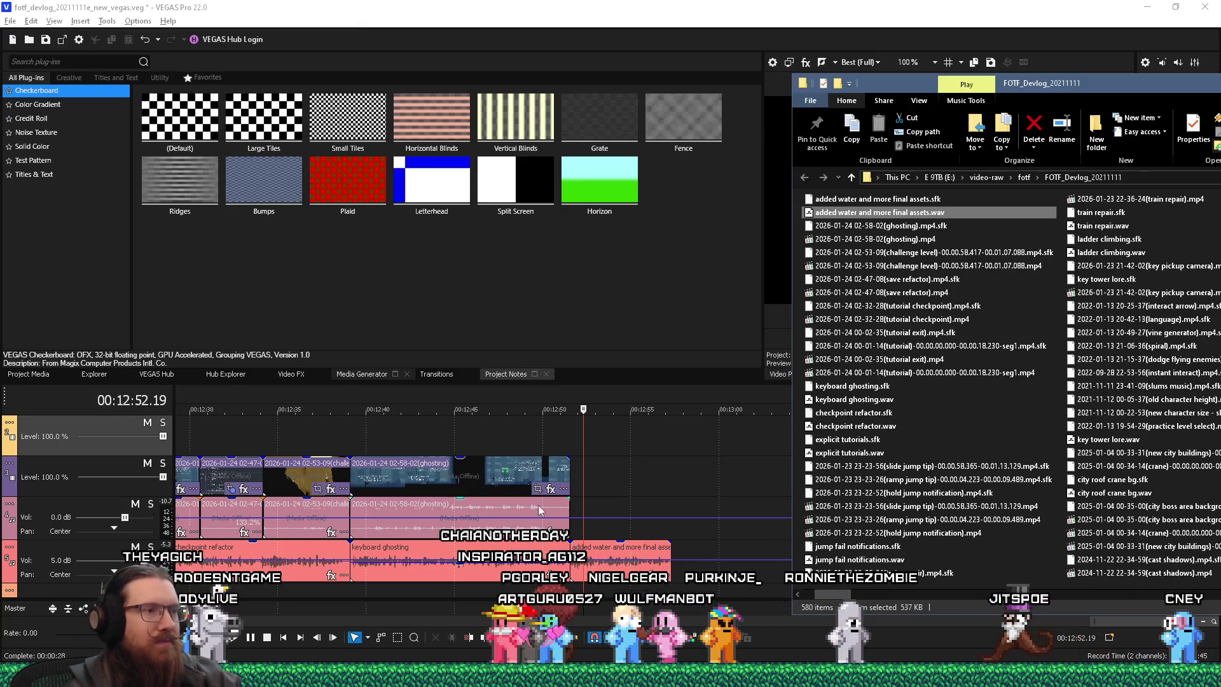
click(567, 471)
key(super+Tab)
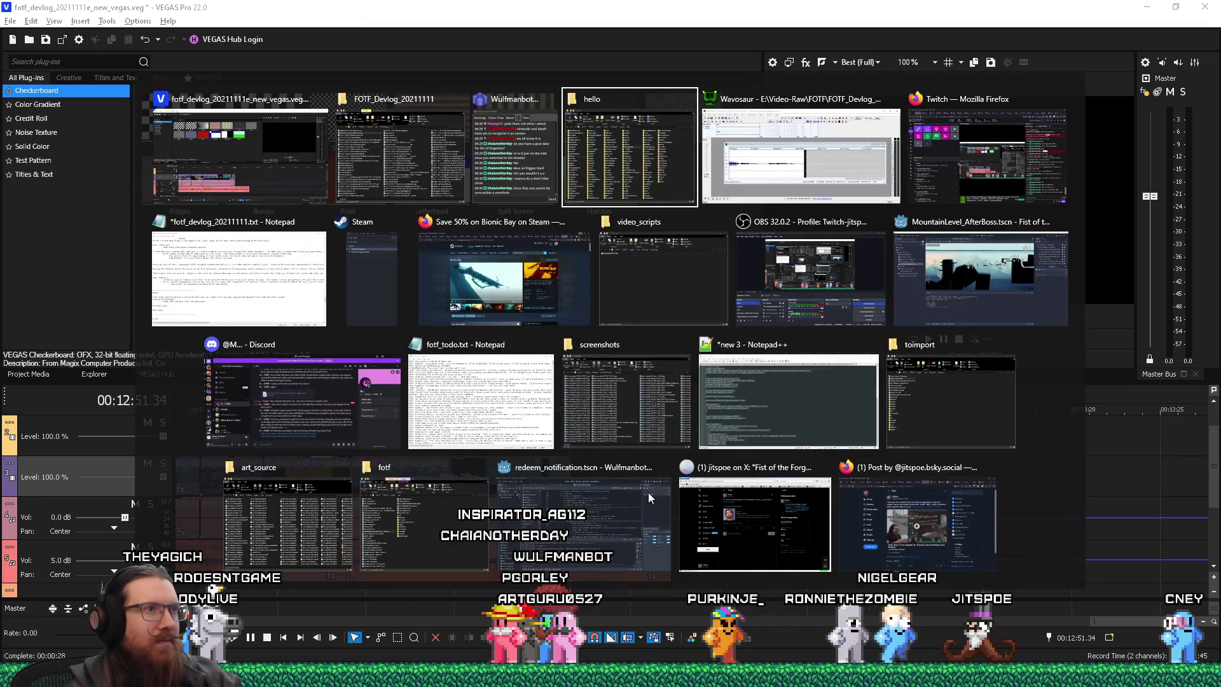
key(Escape)
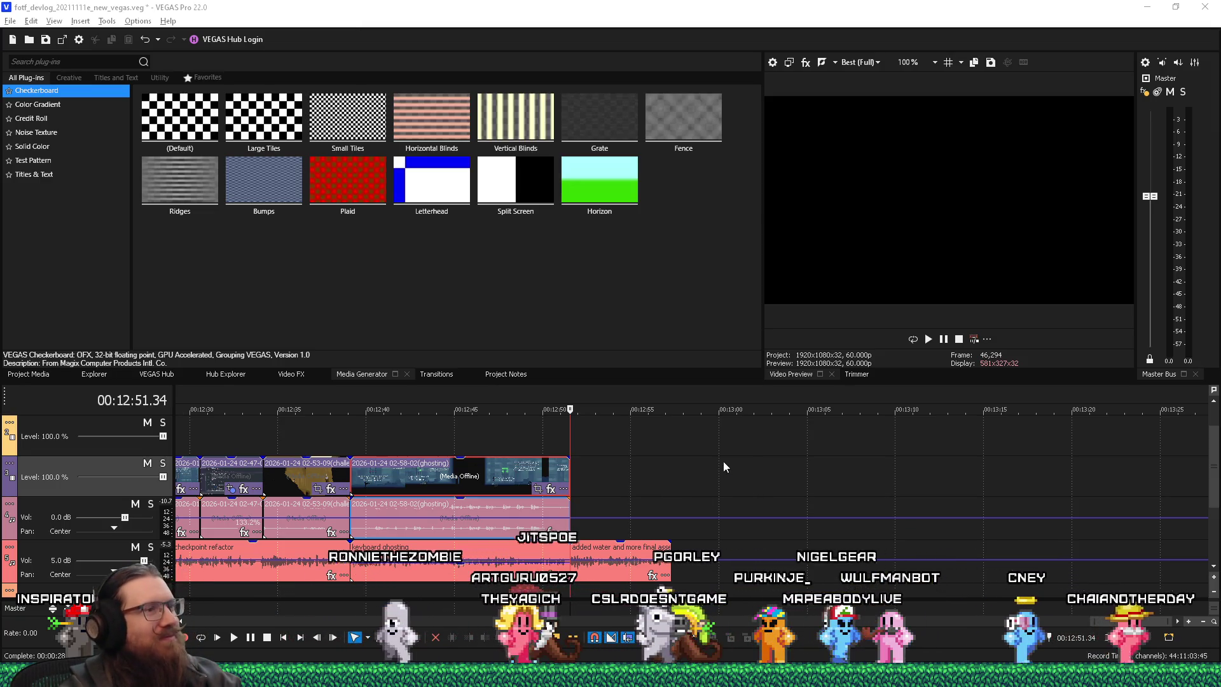
Drop 'added water and more final assets.wav' onto track 5, then switch to Godot's MountainLevel_AfterBoss scene.
key(alt+Tab)
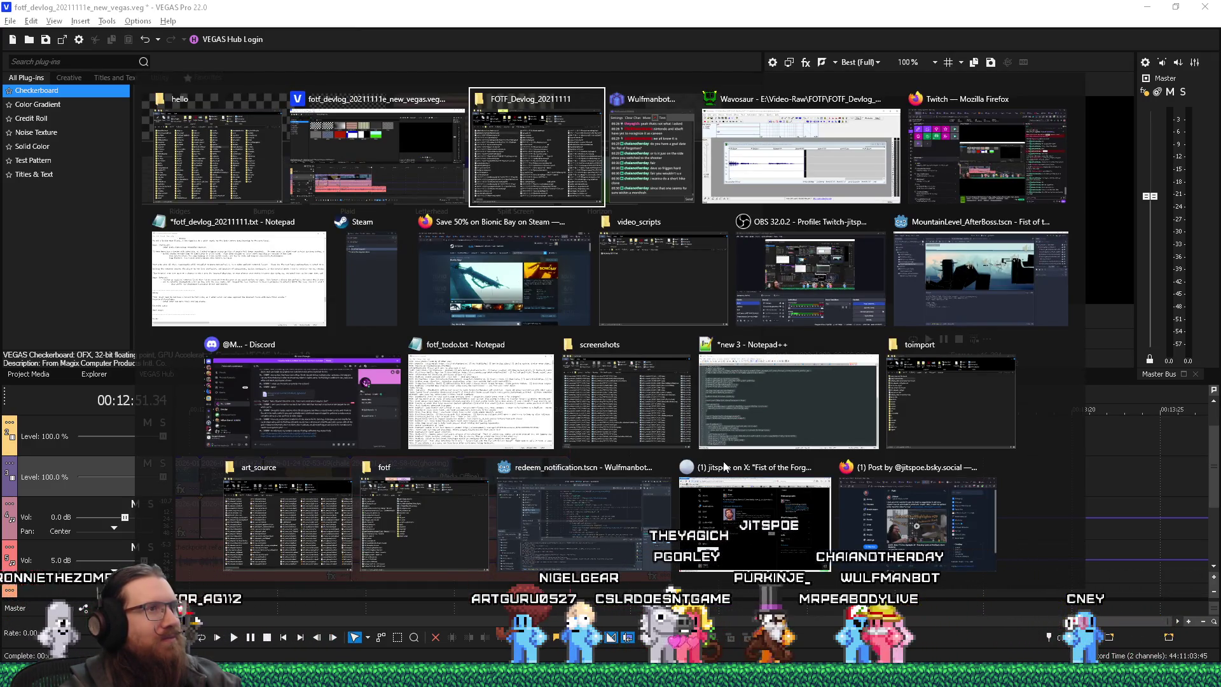
key(Return)
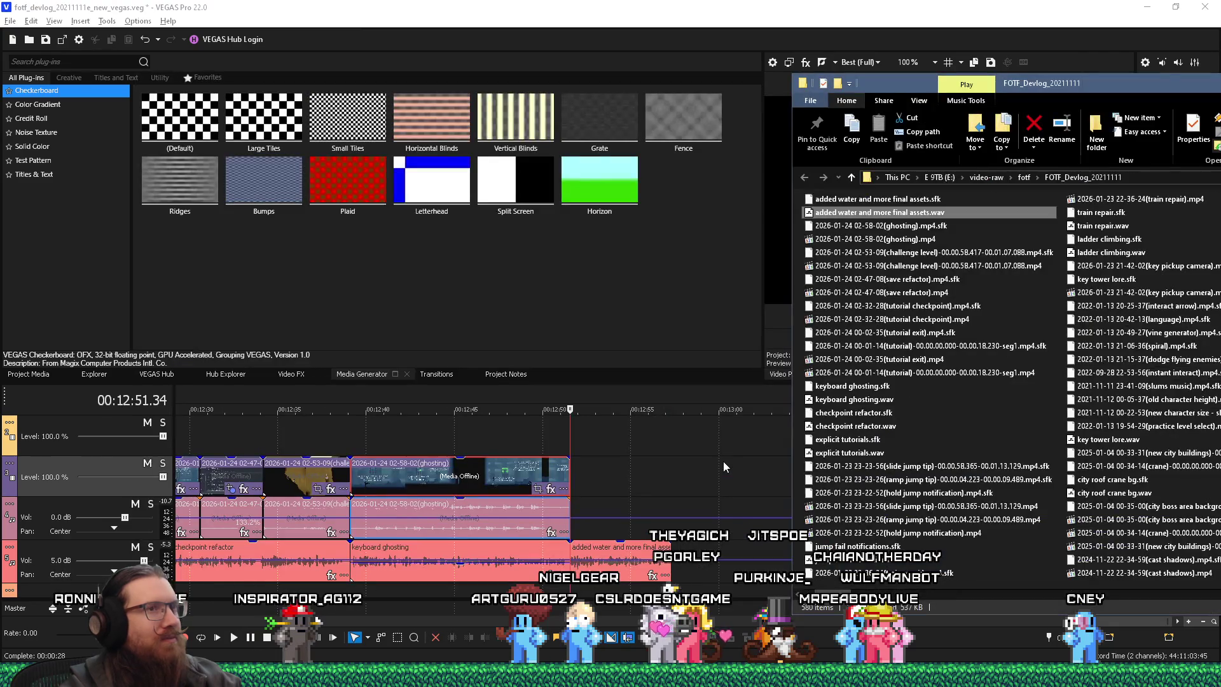
drag(663, 559, 663, 560)
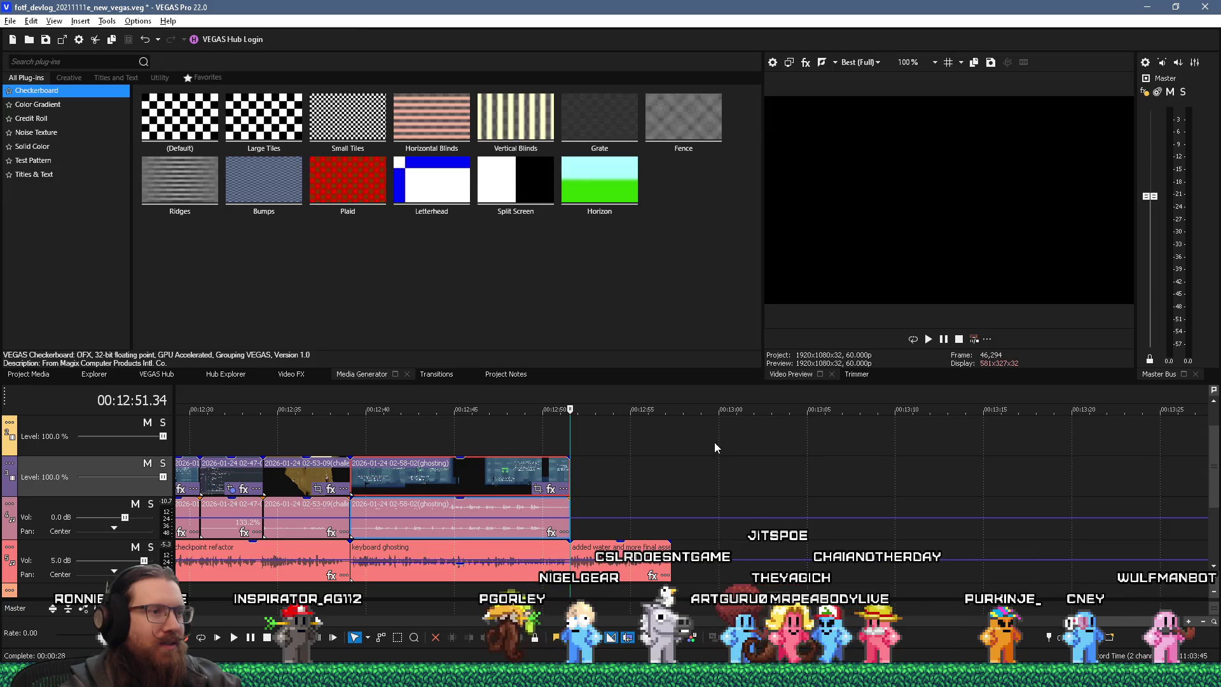
key(alt+Tab)
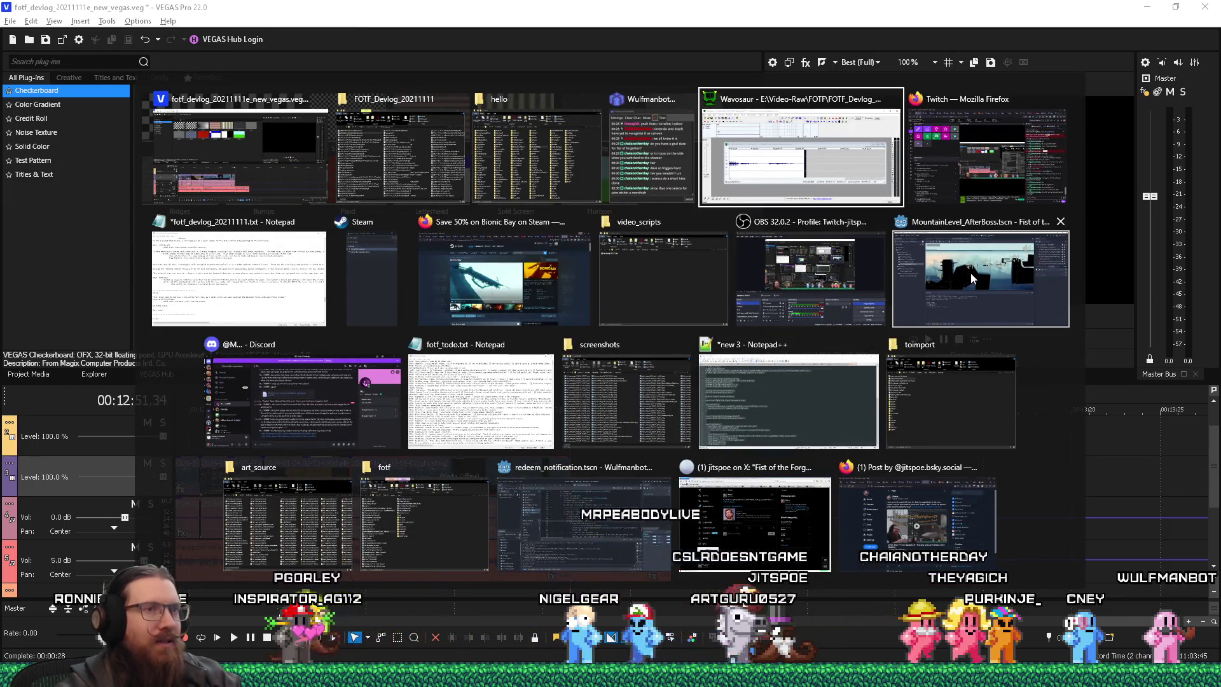
click(970, 278)
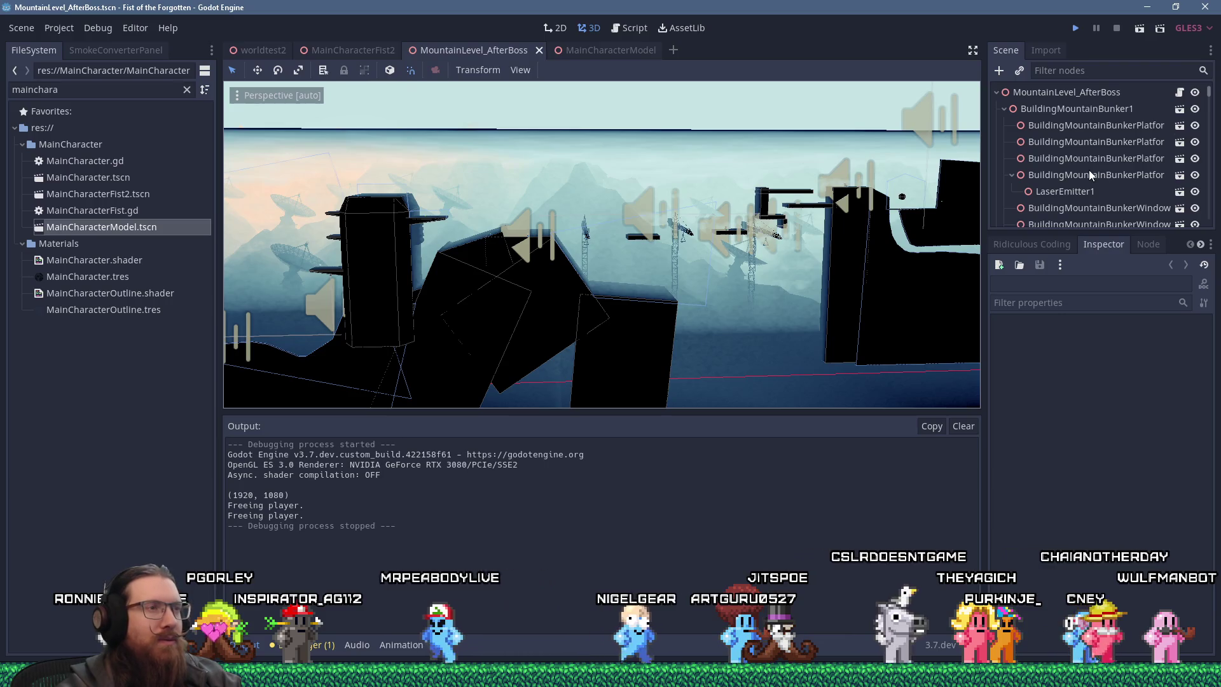
Save the MountainLevel_AfterBoss scene and launch the game with F5.
key(ctrl+s)
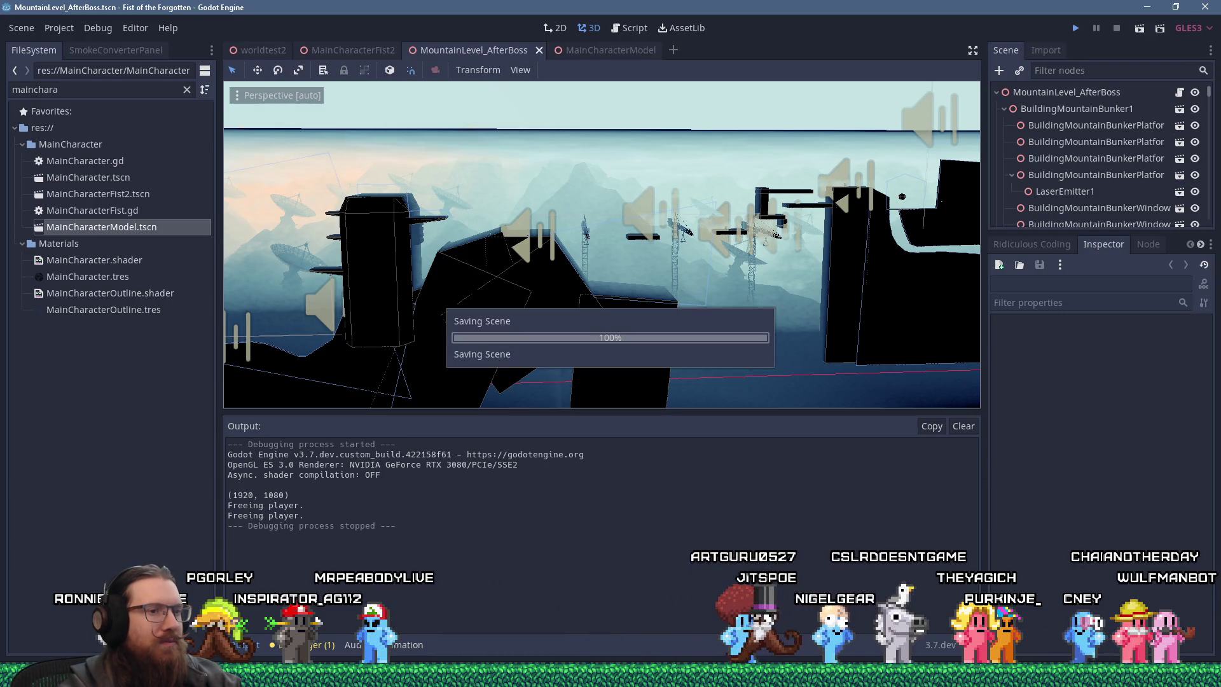
key(F5)
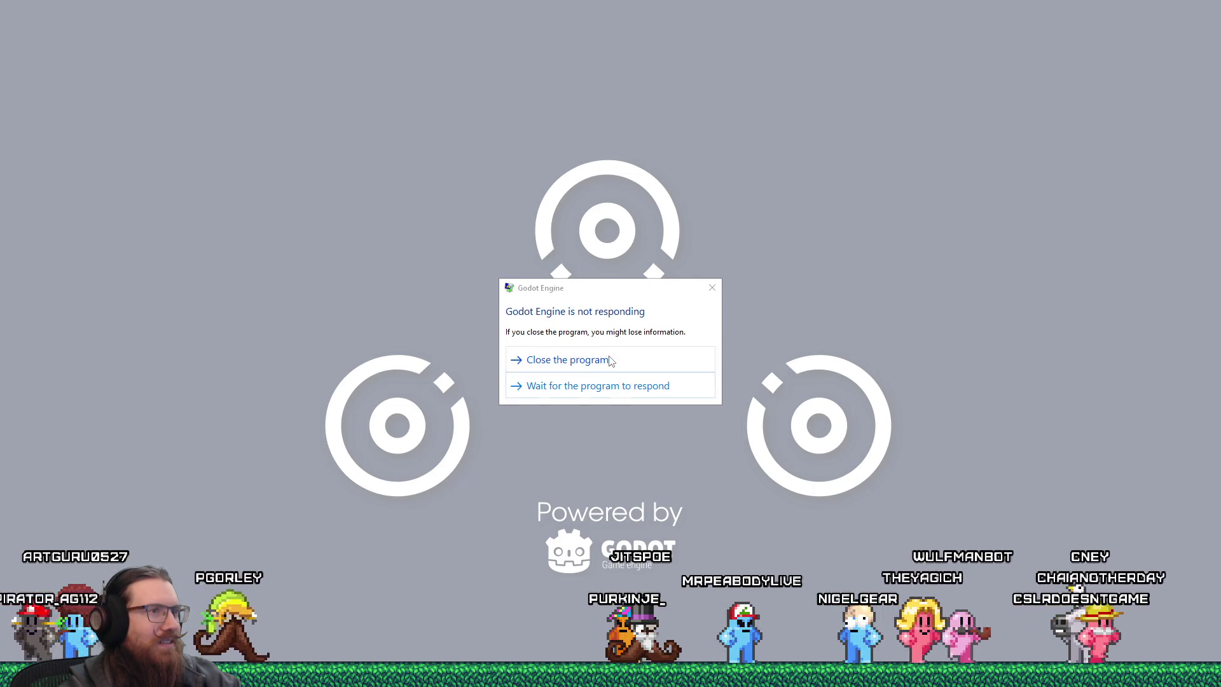
Wait for the stalled game to load StartLevel1, run givefist in the console, then pause.
click(541, 385)
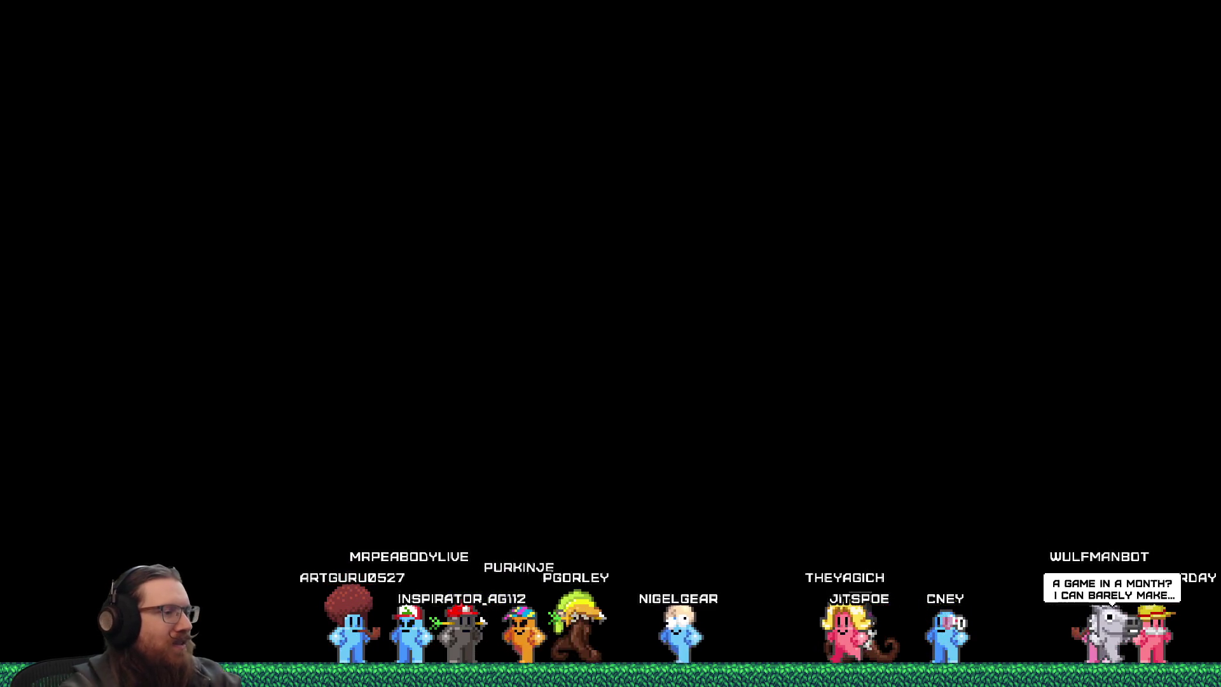
key(grave)
text(gi)
text(t)
key(Return)
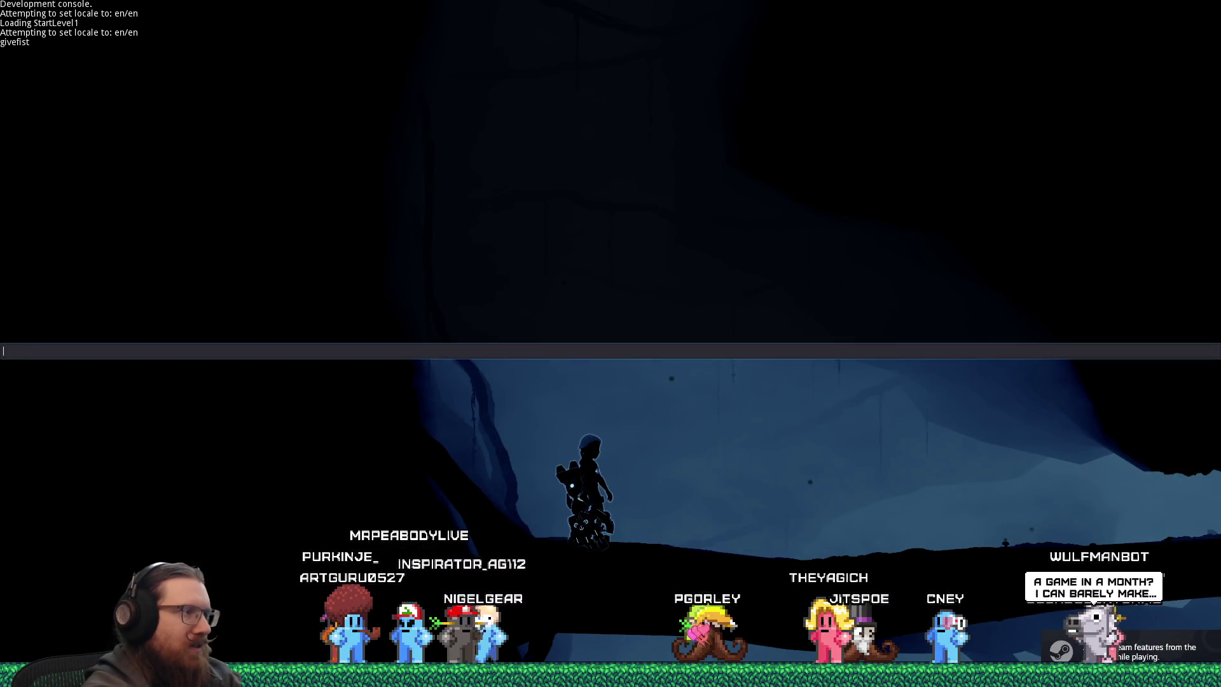
key(grave)
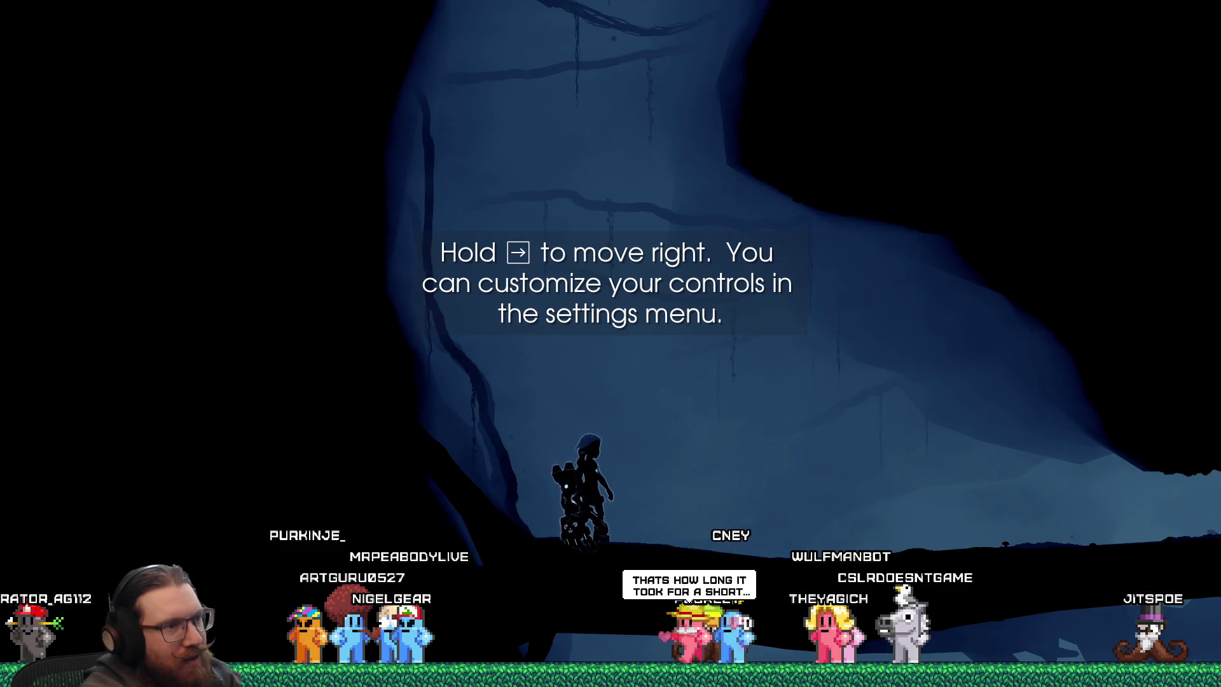
key(Escape)
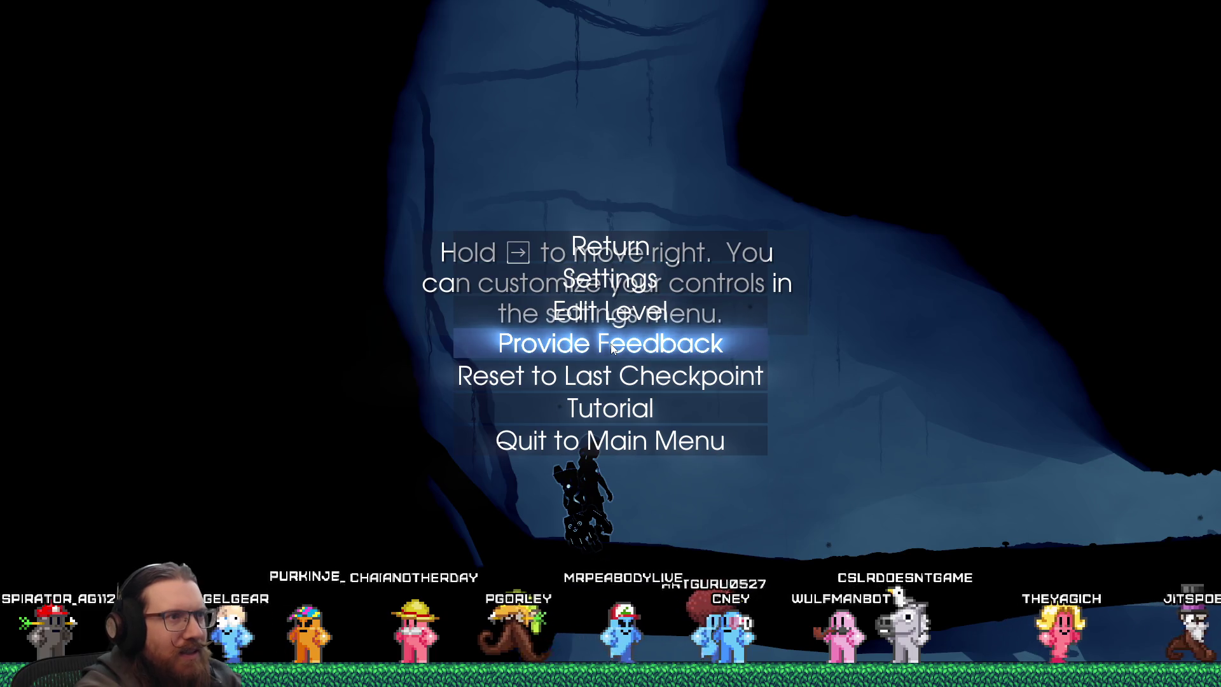
Set MSAA anti-aliasing to OFF in Video settings and resume play.
key(Up)
key(Up)
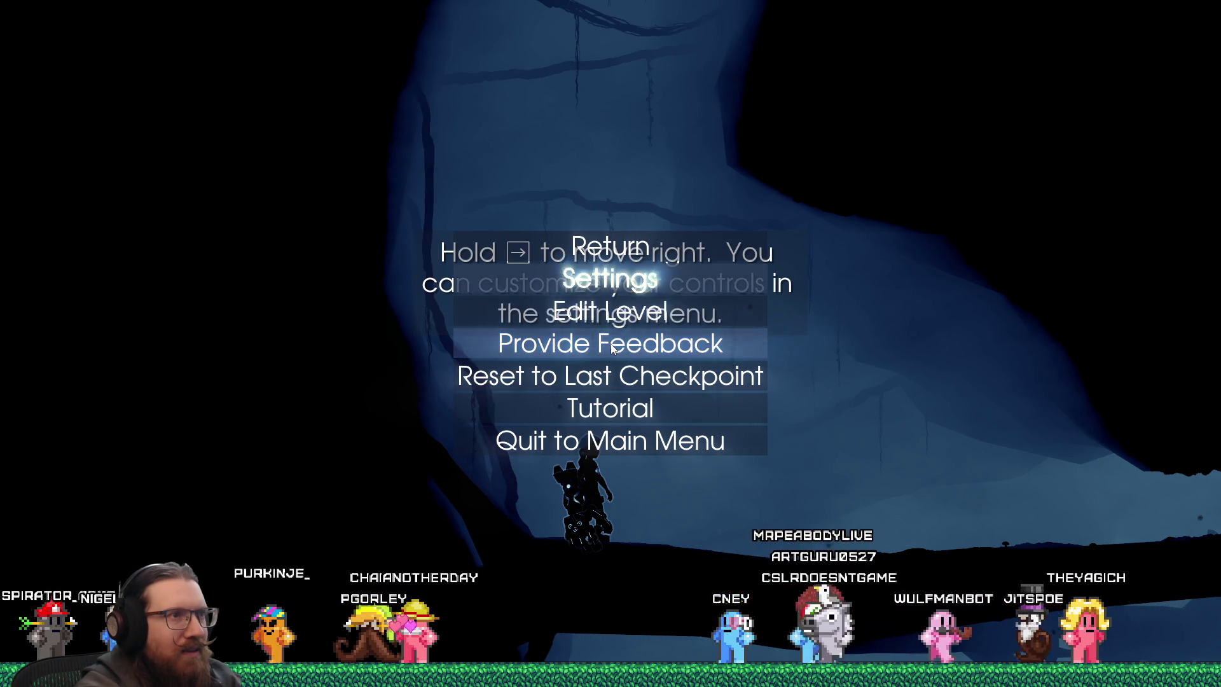
key(Return)
key(Return)
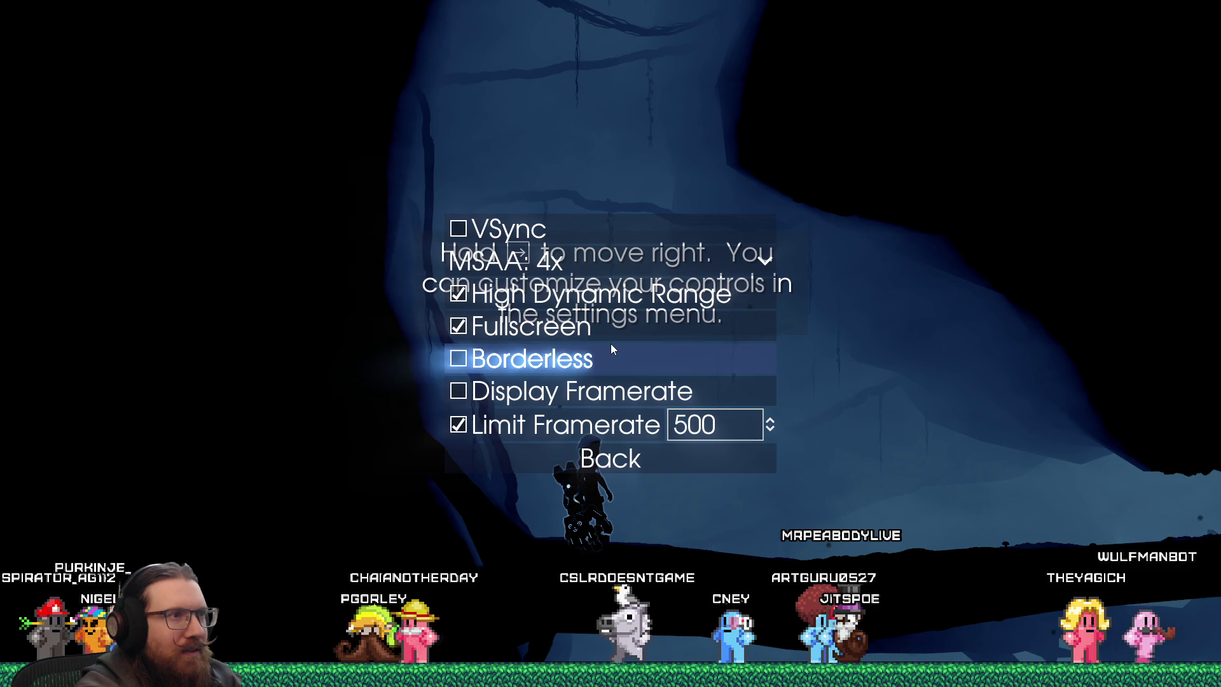
key(Up)
key(Up)
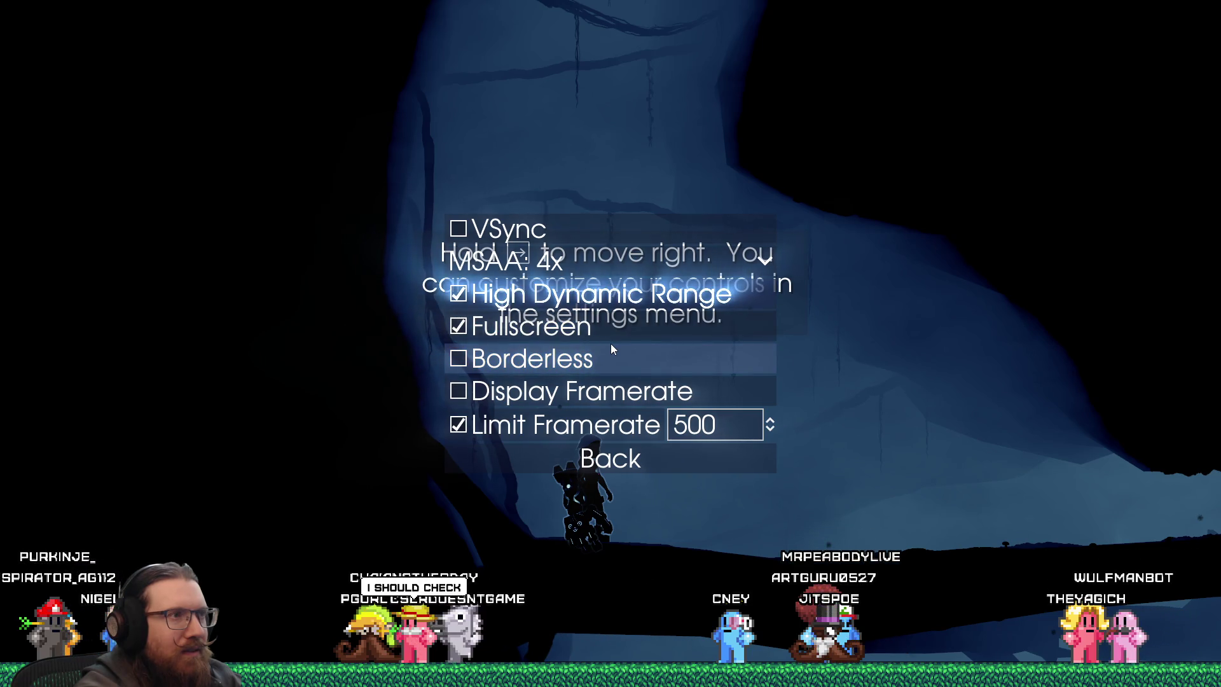
key(Down)
key(Down)
key(Up)
key(Up)
key(Up)
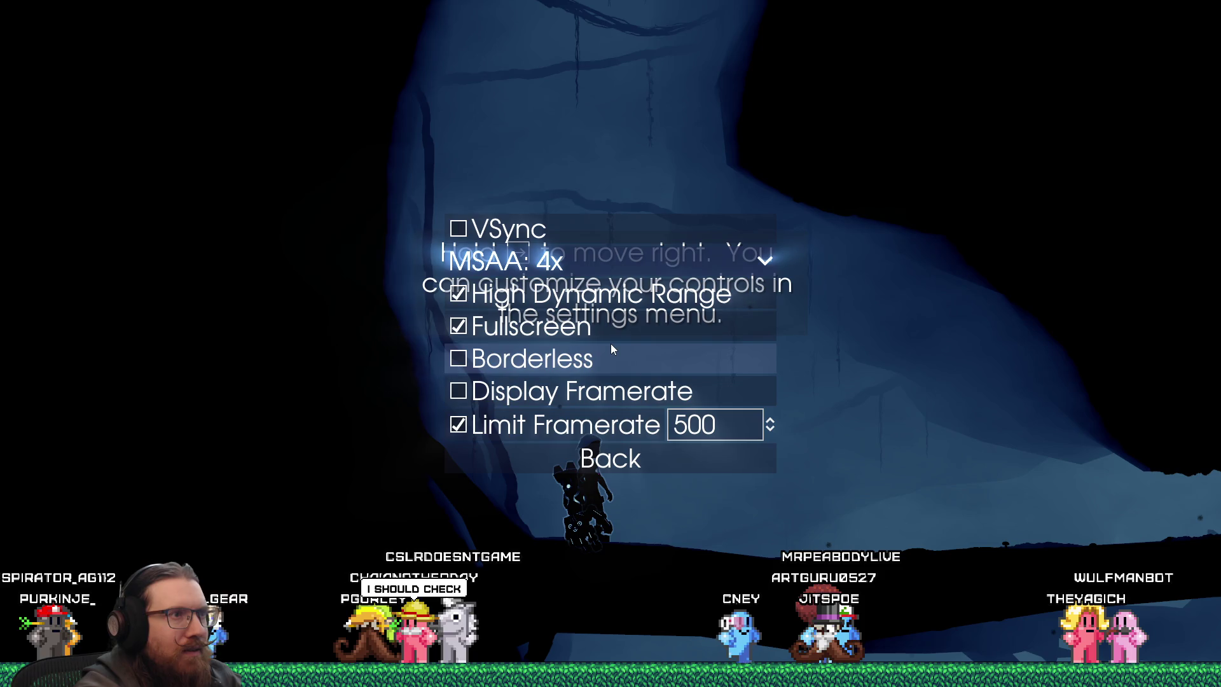
key(Return)
key(Up)
key(Up)
key(Return)
key(Escape)
key(Escape)
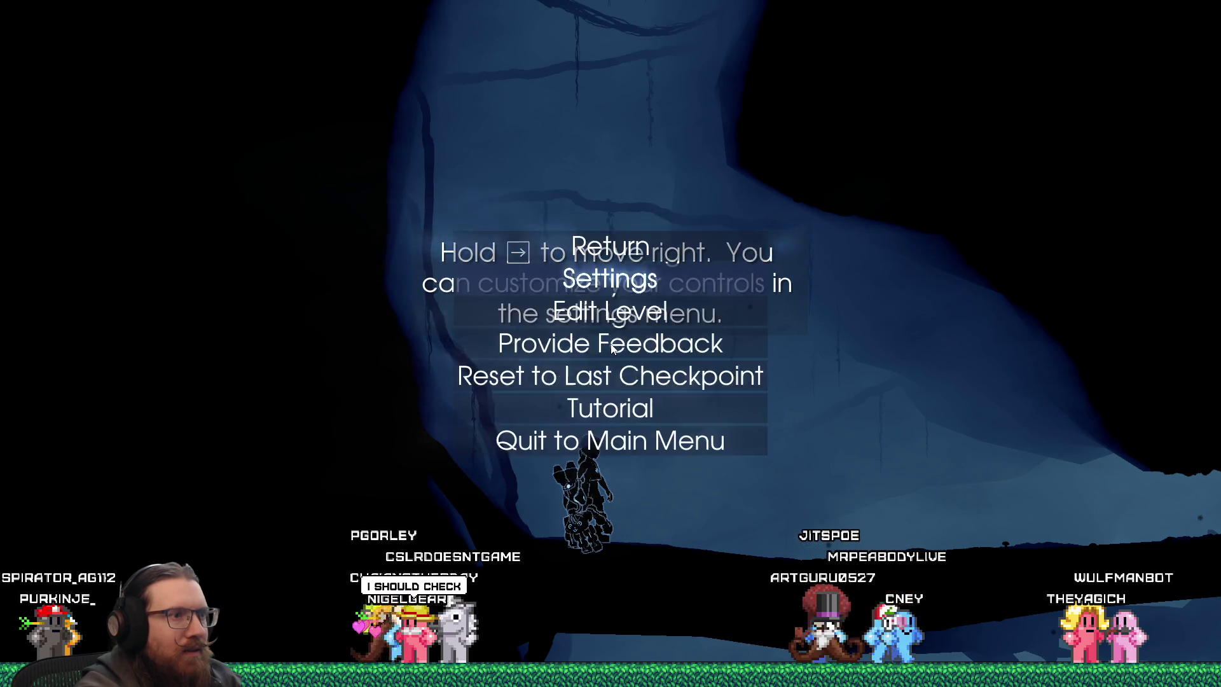
key(Escape)
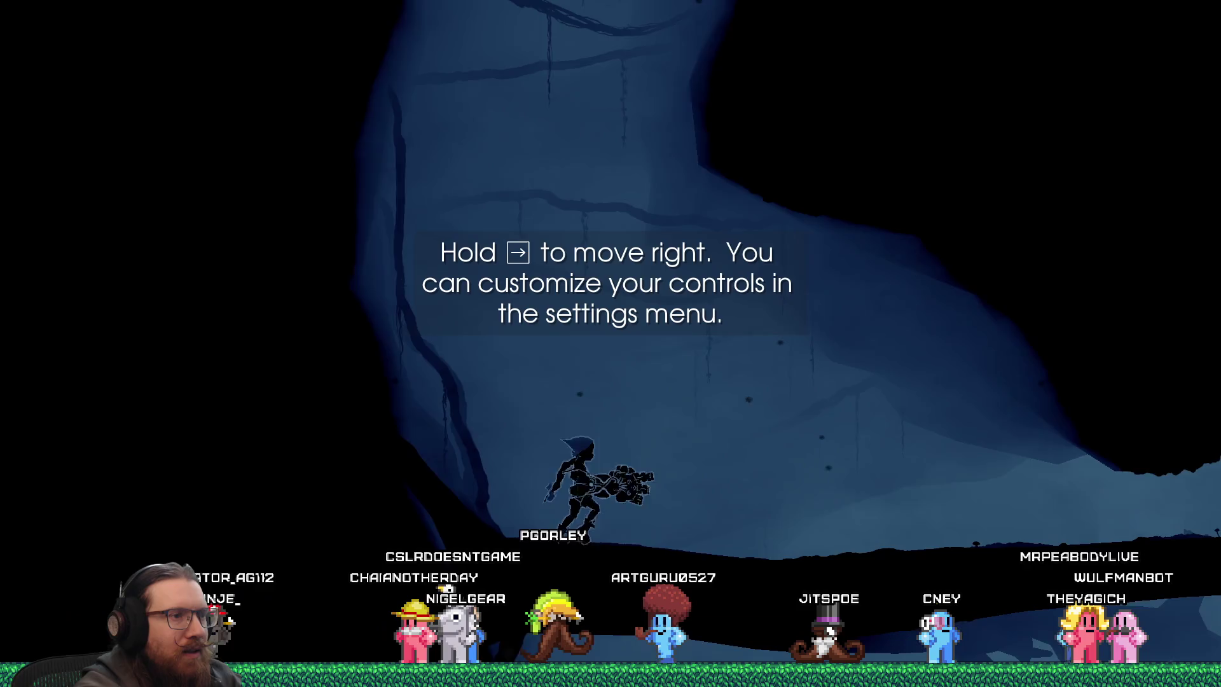
Run right through the cave onto the fallen branch, hop around, and pause.
key(Left)
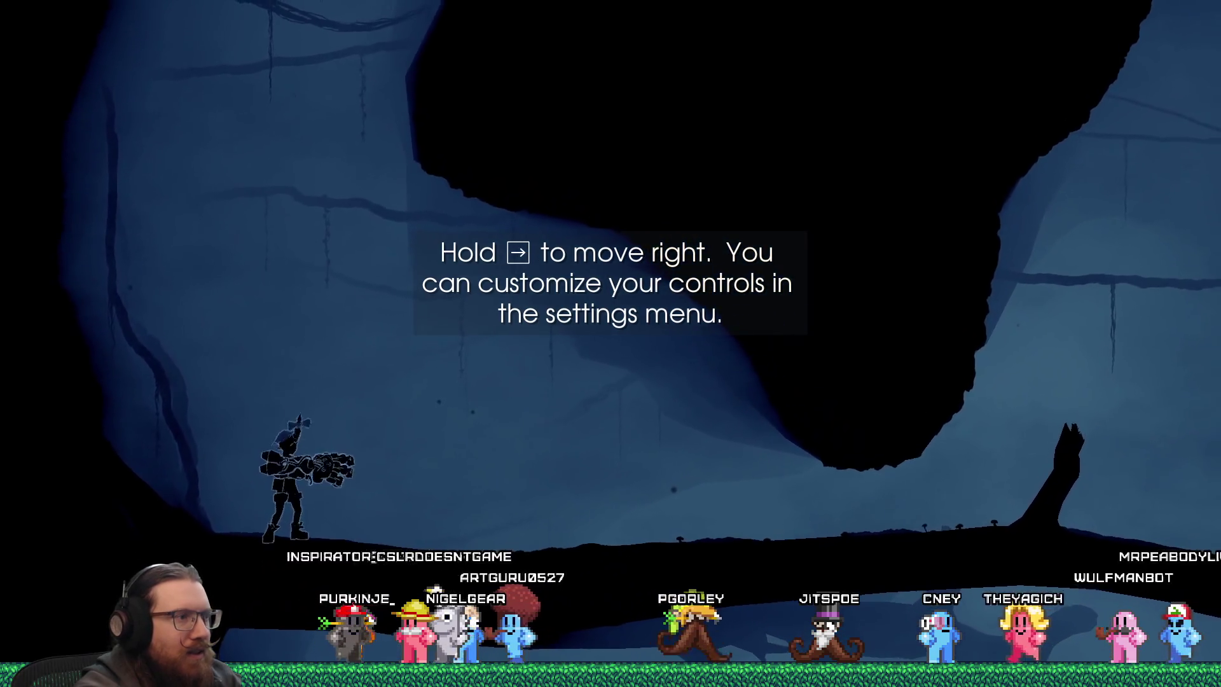
key(Right)
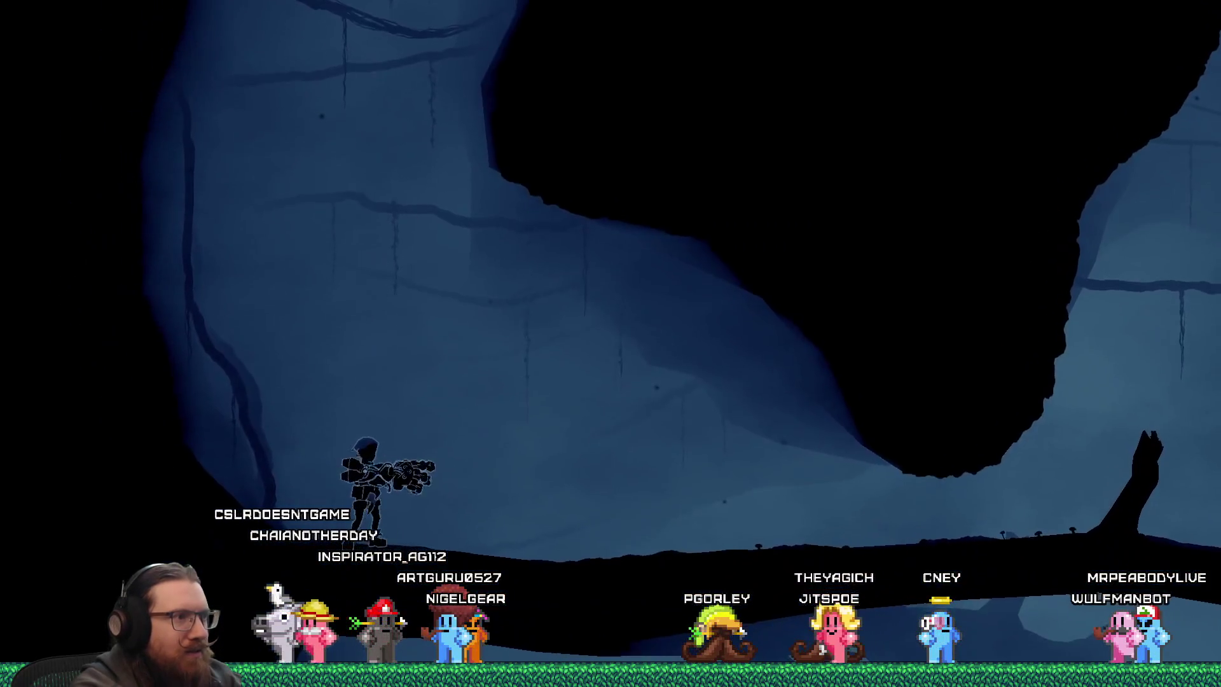
key(Right)
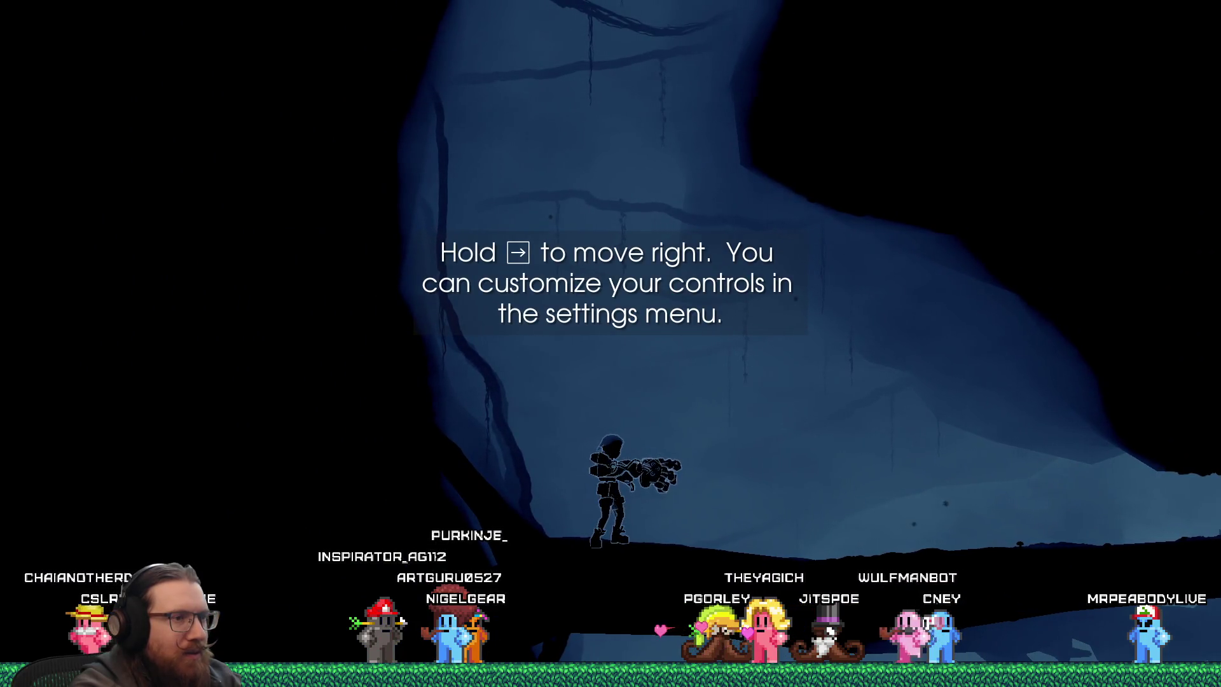
key(Right)
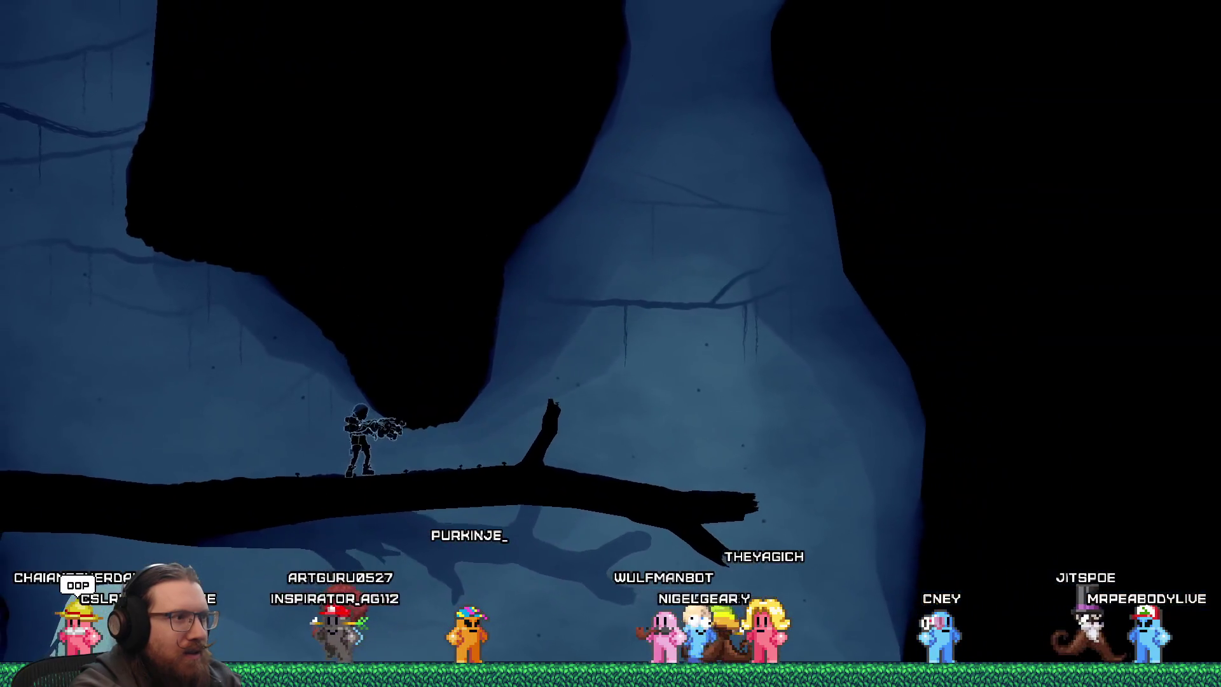
key(Left)
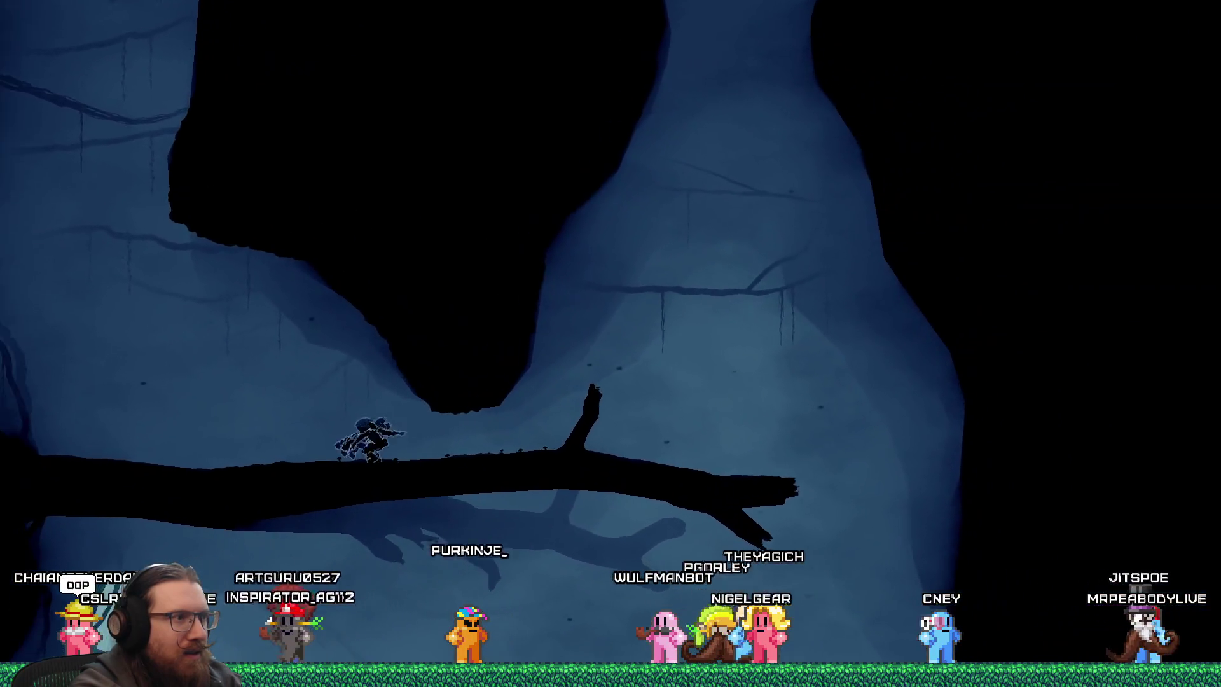
key(space)
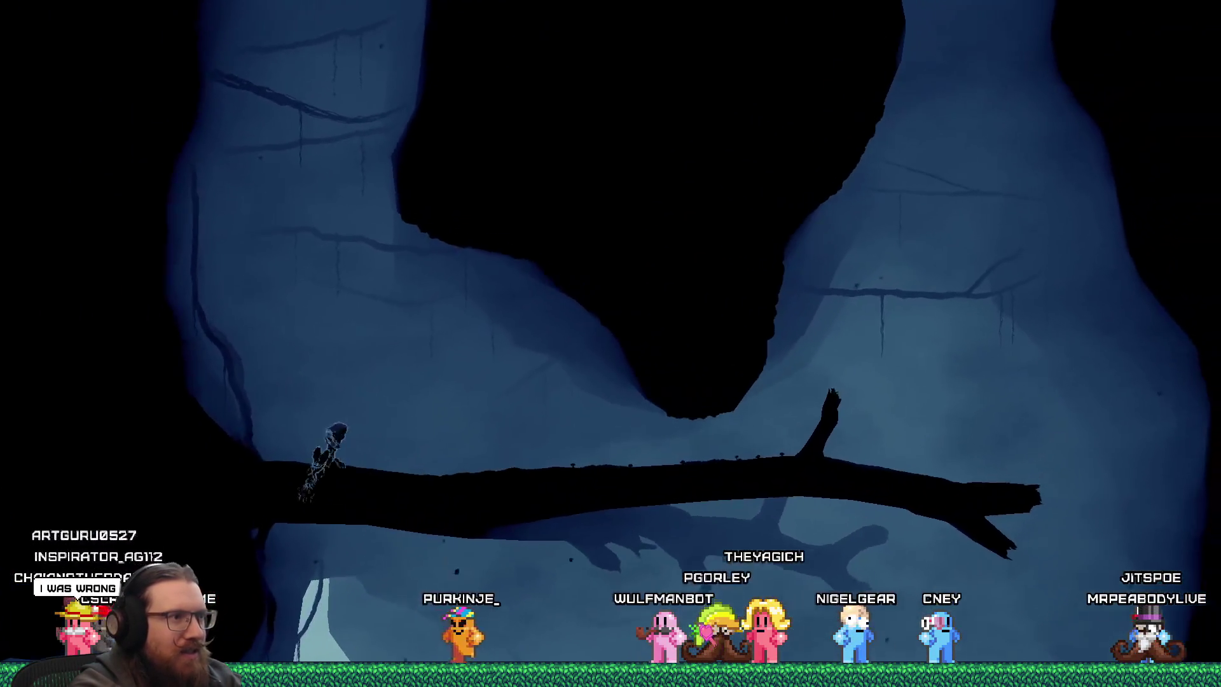
key(space)
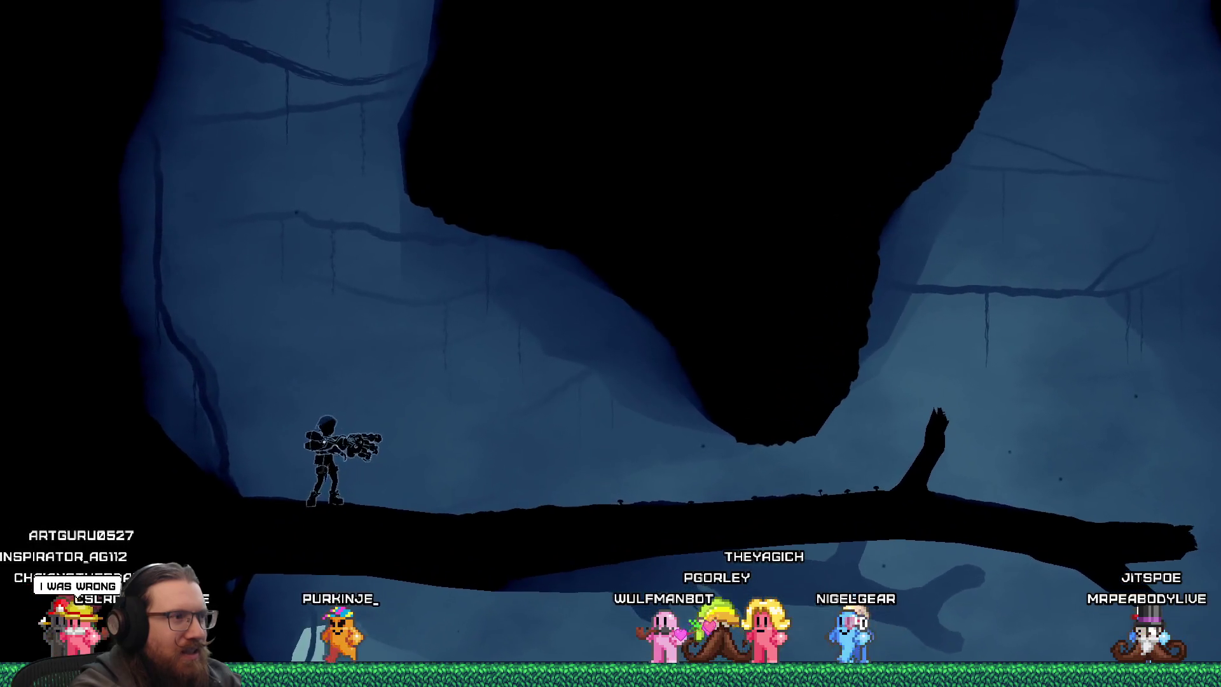
key(Left)
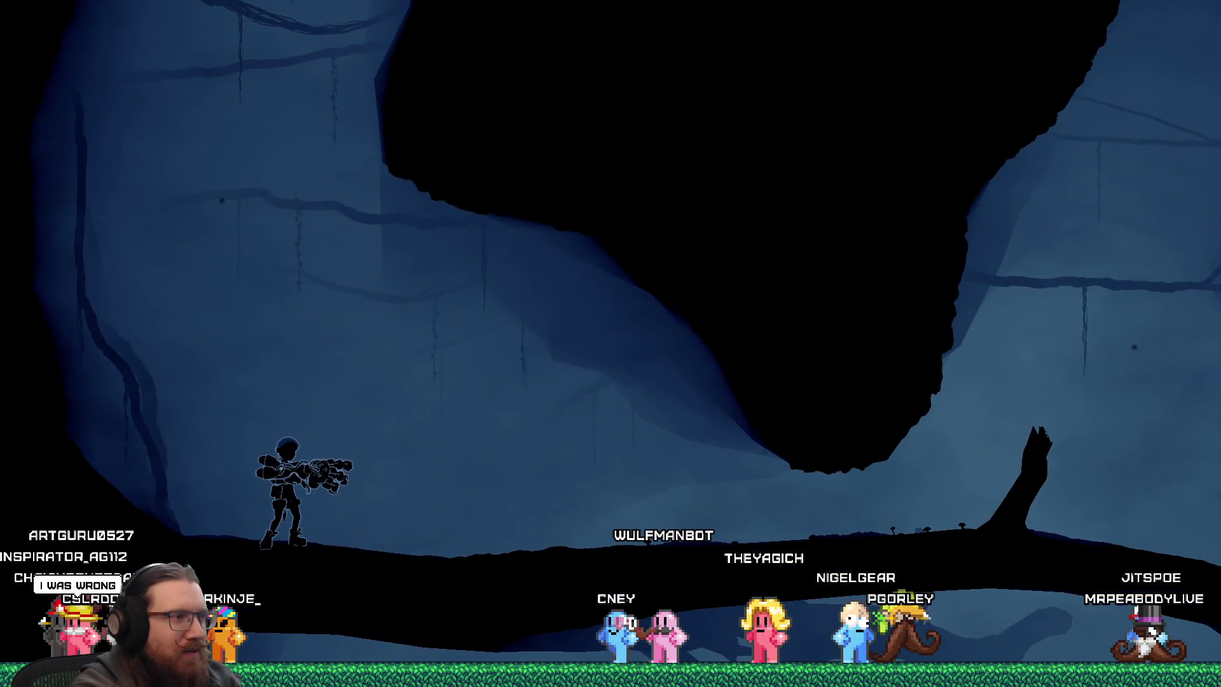
key(Escape)
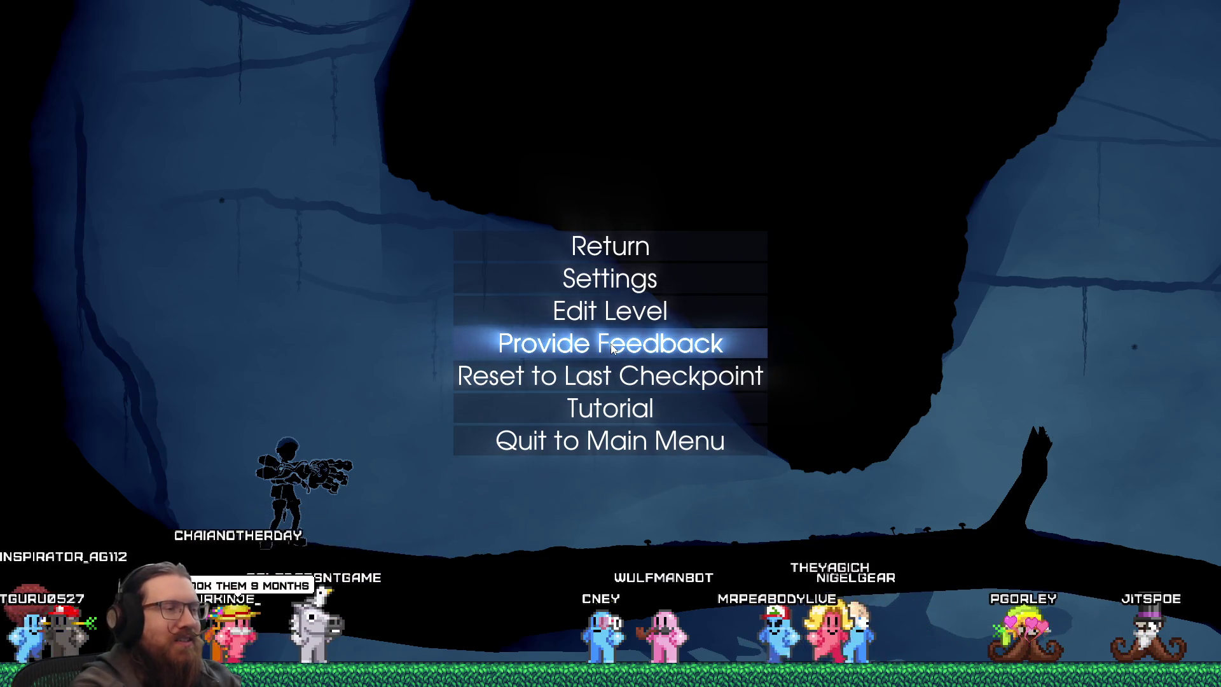
Set MSAA anti-aliasing to 2x in Video settings and back out.
key(Up)
key(Up)
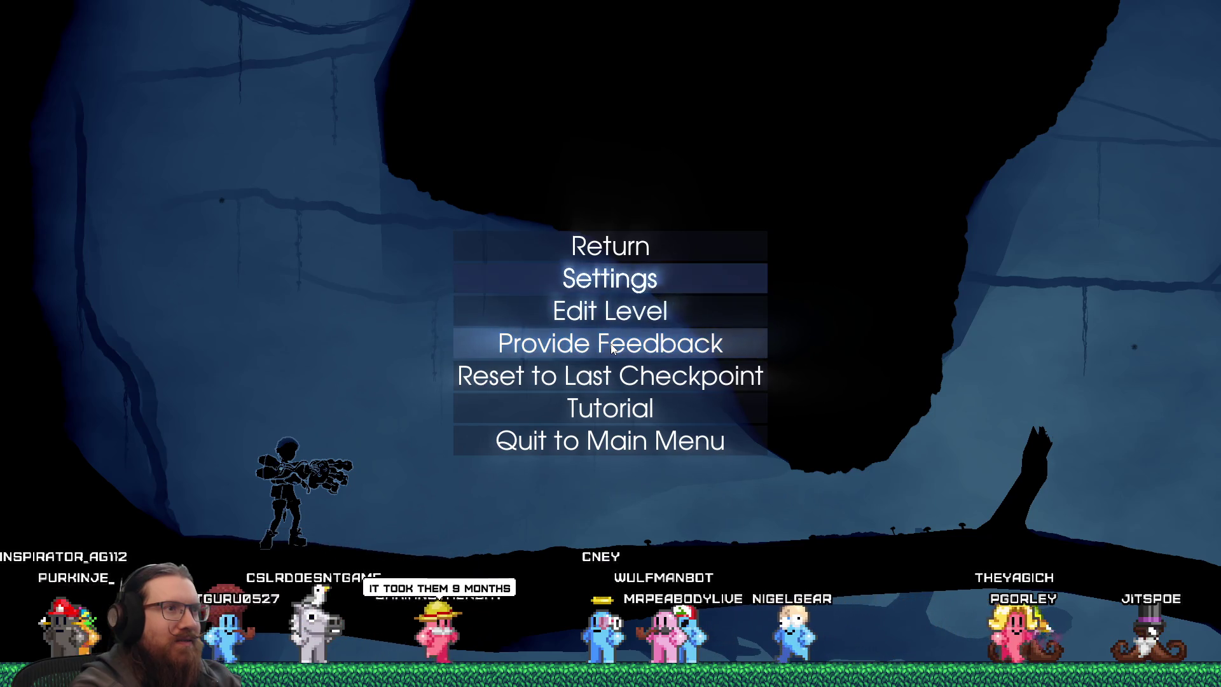
key(Return)
key(Return)
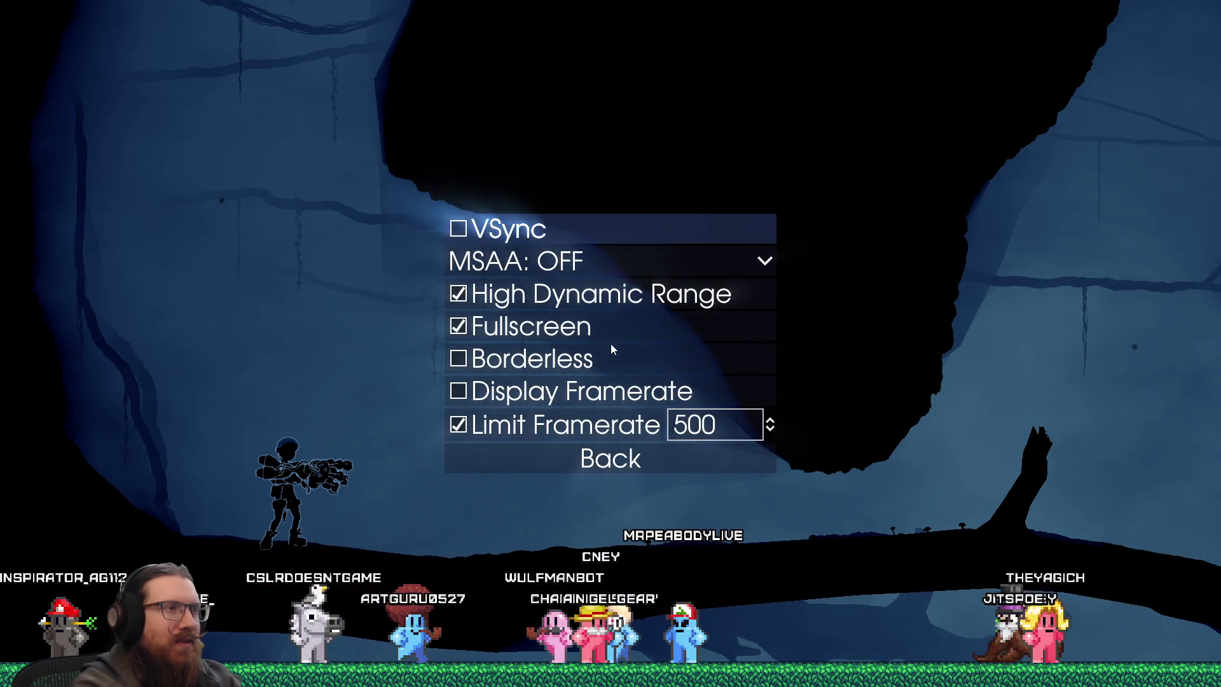
key(Down)
key(Return)
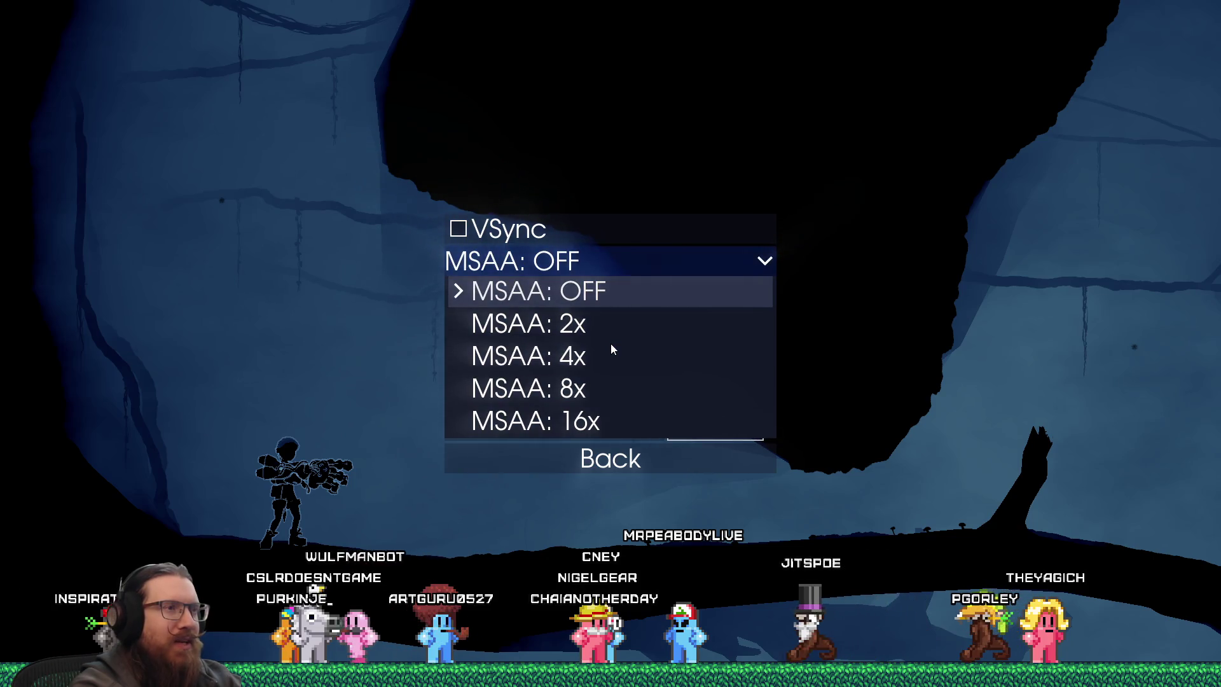
key(Down)
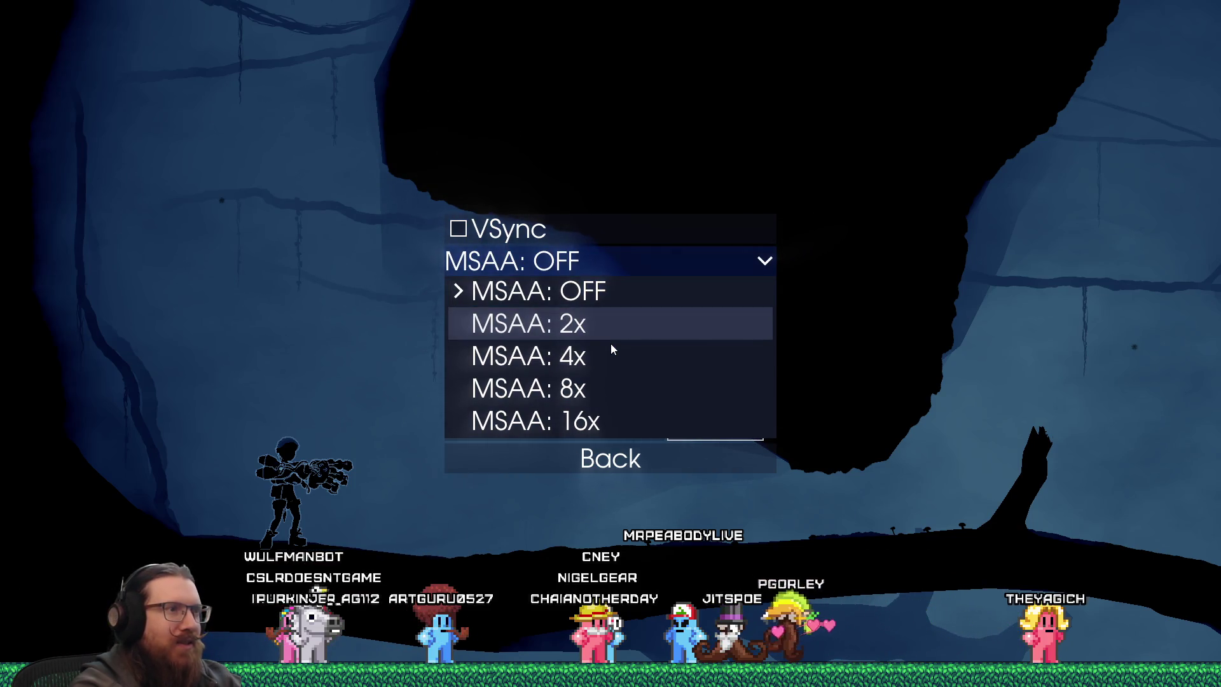
key(Return)
key(Escape)
key(Escape)
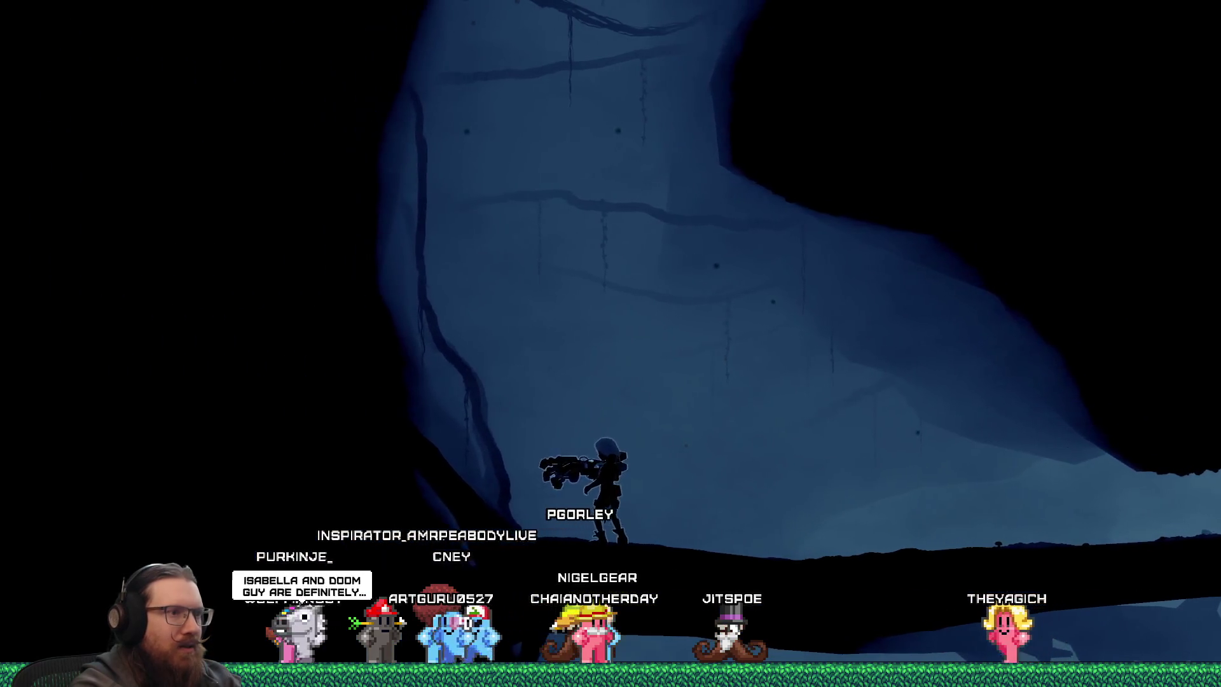
Walk left across the cave, then pause and reopen the Video settings.
key(Left)
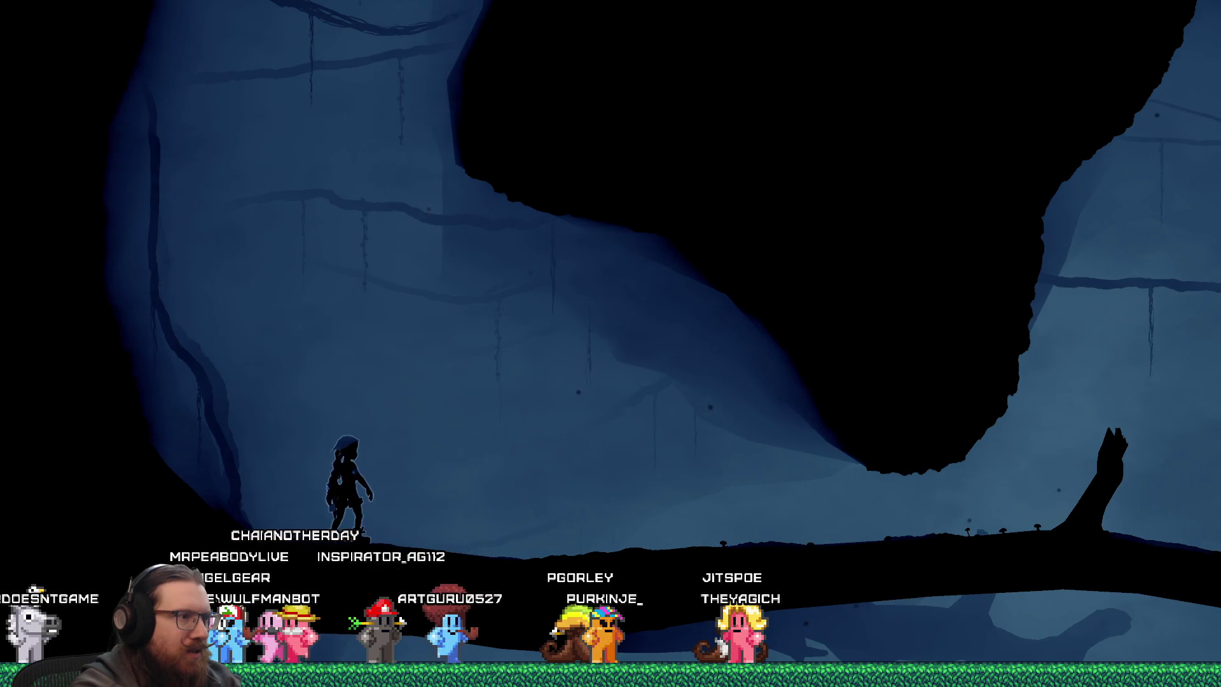
key(Escape)
key(Down)
key(Return)
key(Return)
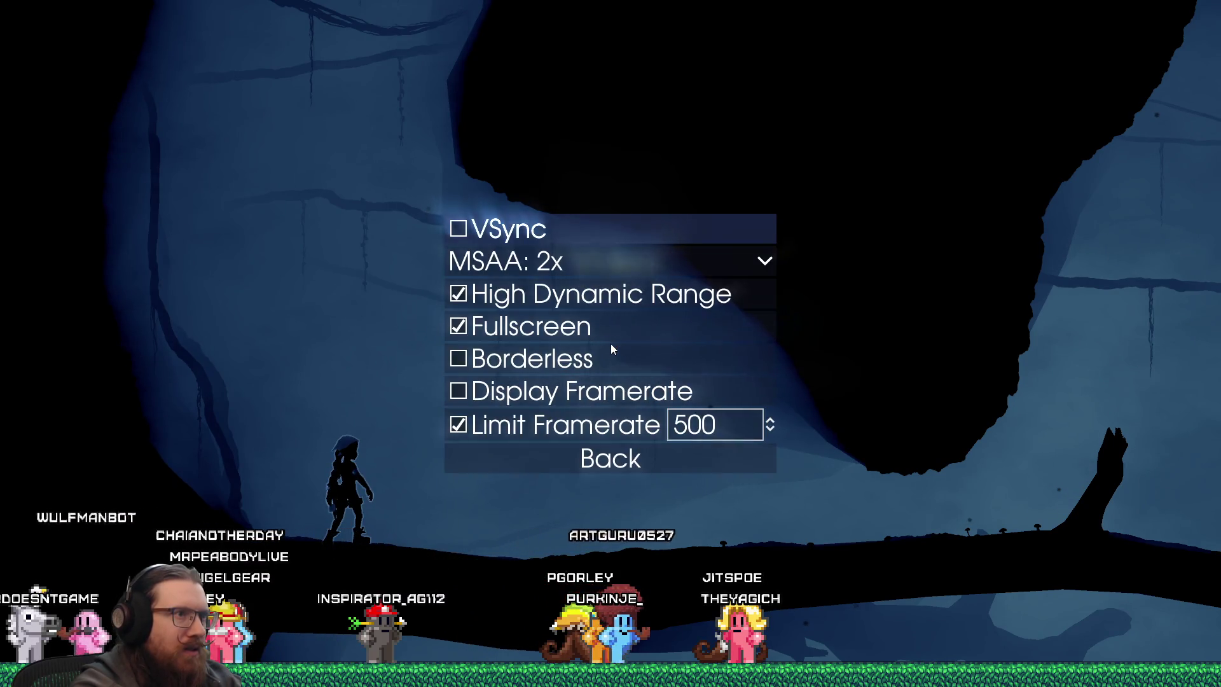
Switch anti-aliasing to MSAA 4x and resume play.
key(Down)
key(Return)
key(Down)
key(Escape)
key(Escape)
key(Escape)
key(Escape)
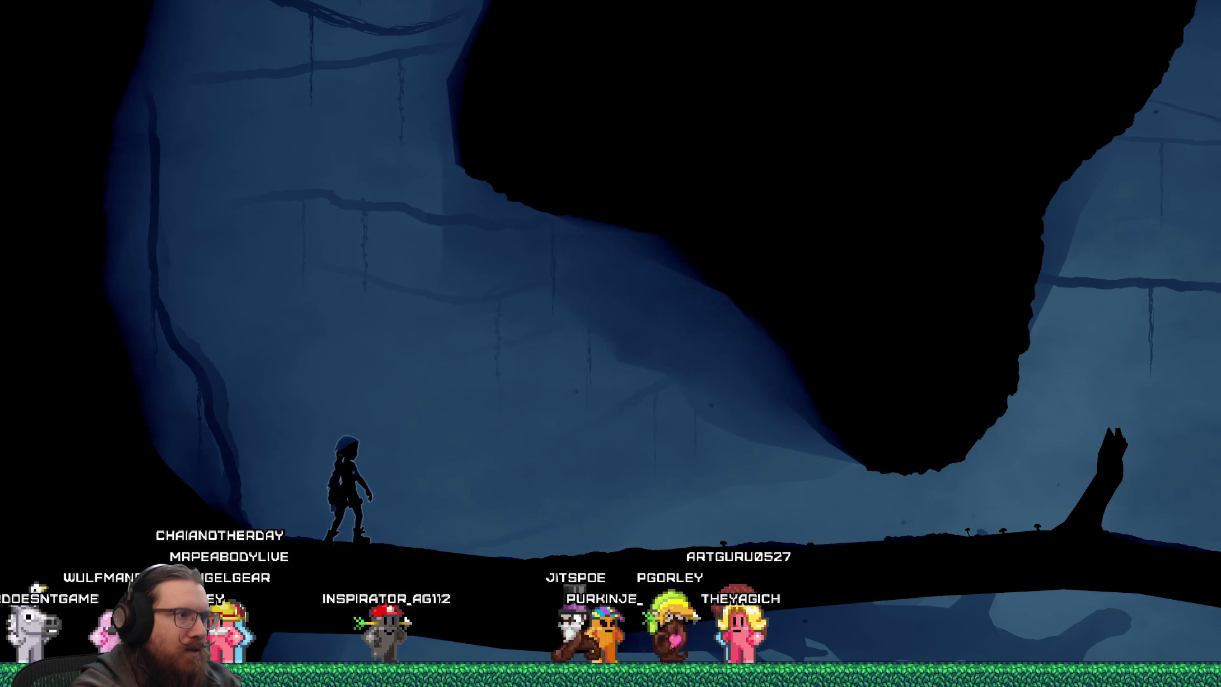
Jump in place, then climb the stump onto the fallen branch.
key(space)
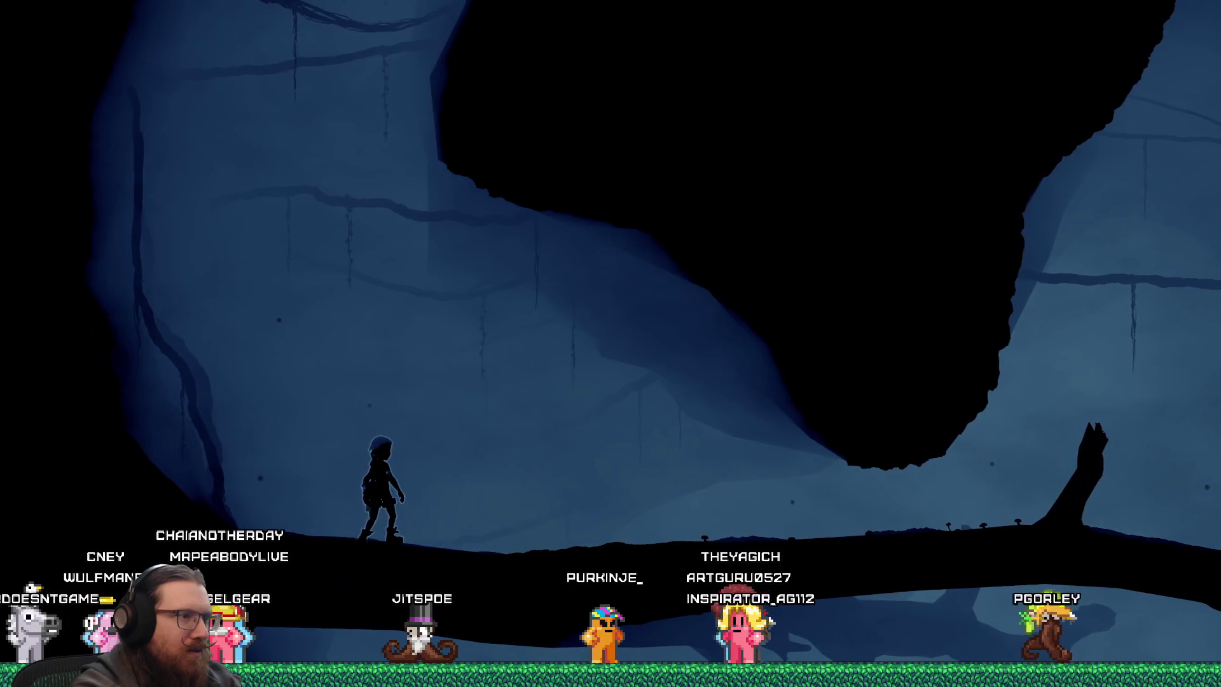
key(space)
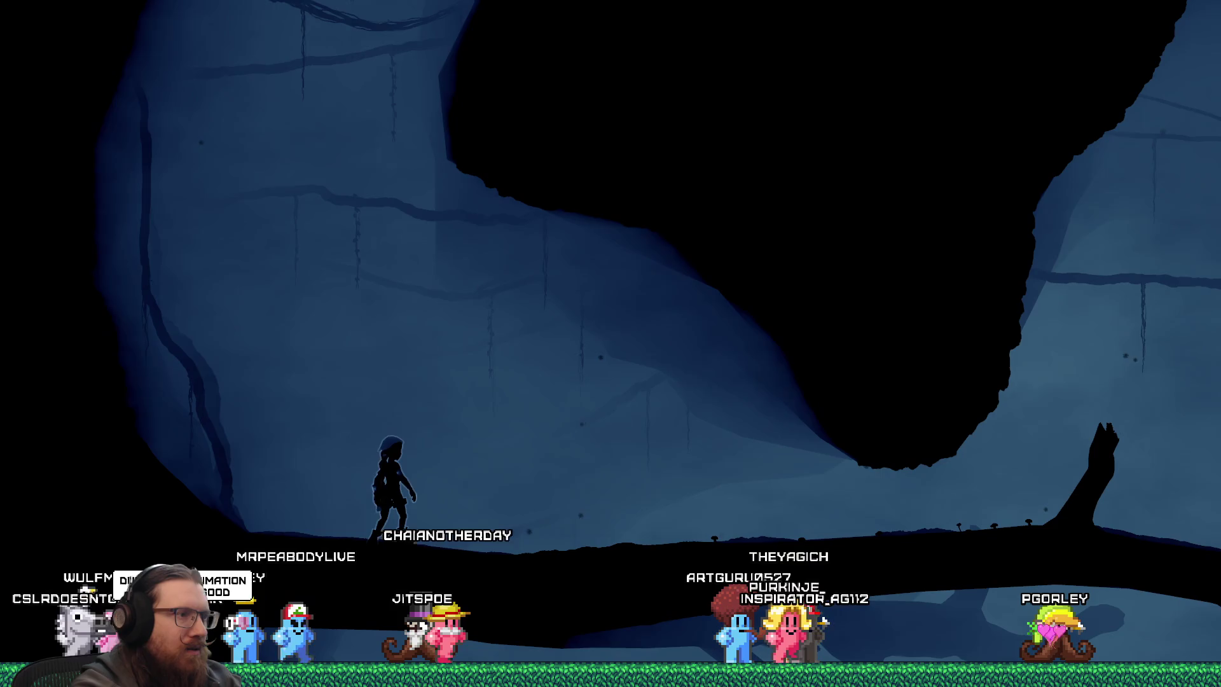
key(Left)
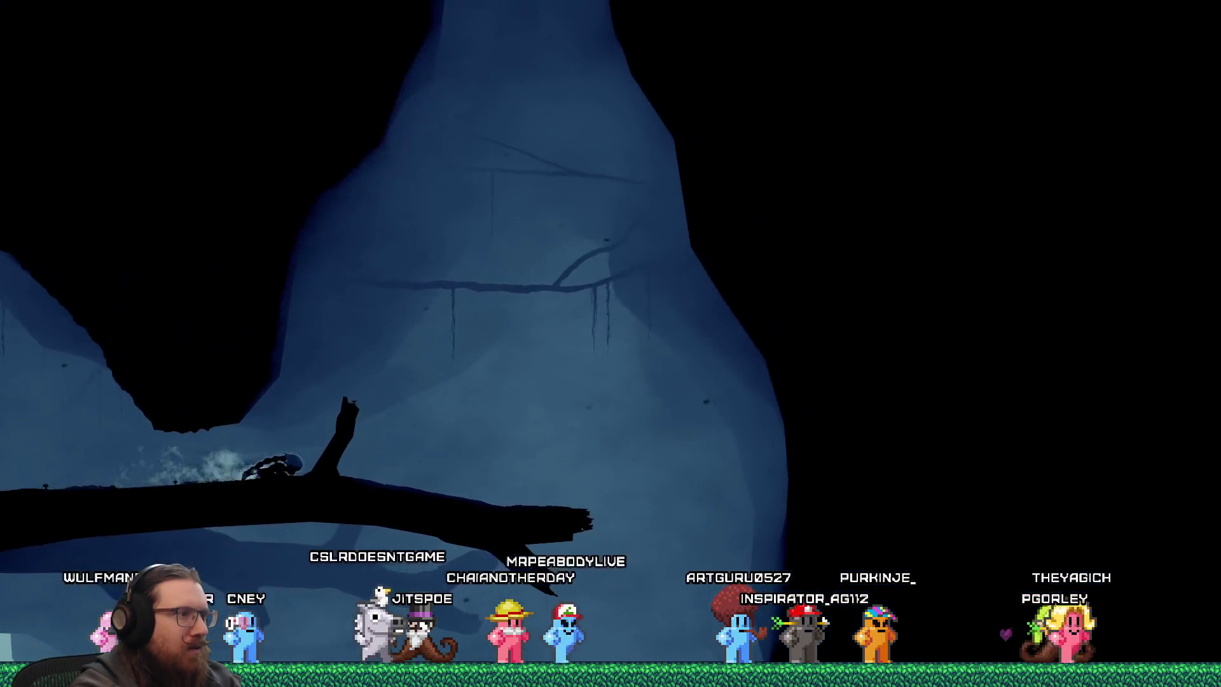
key(space)
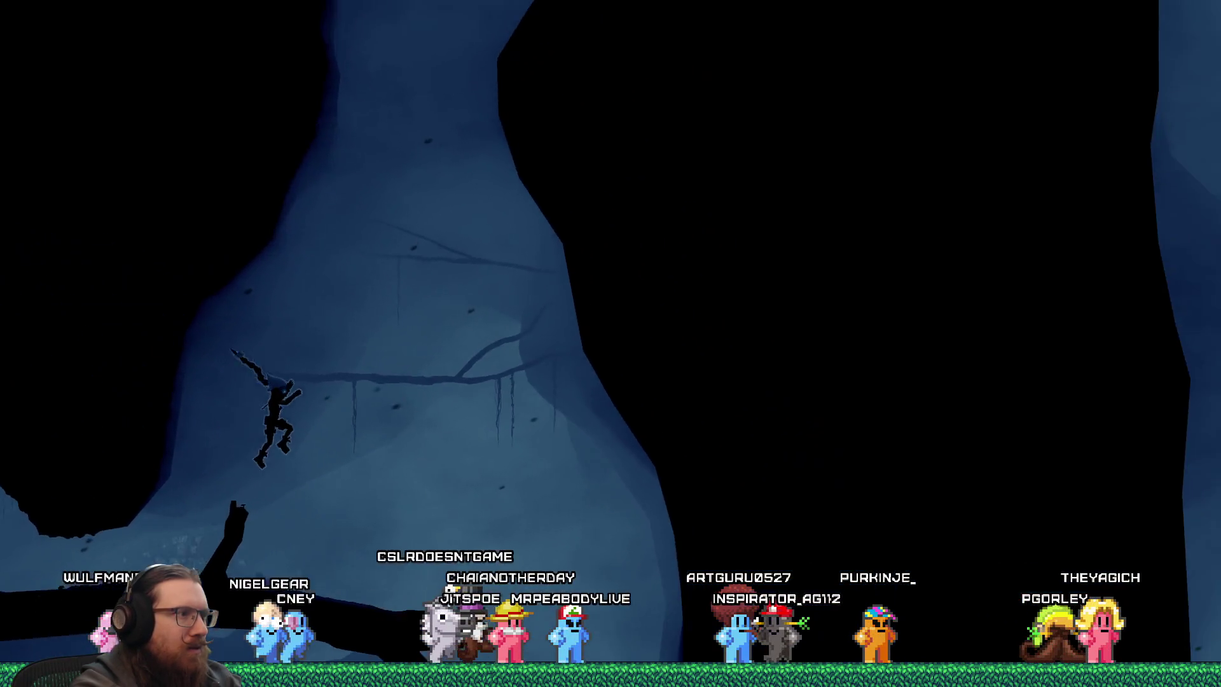
key(space)
key(Right)
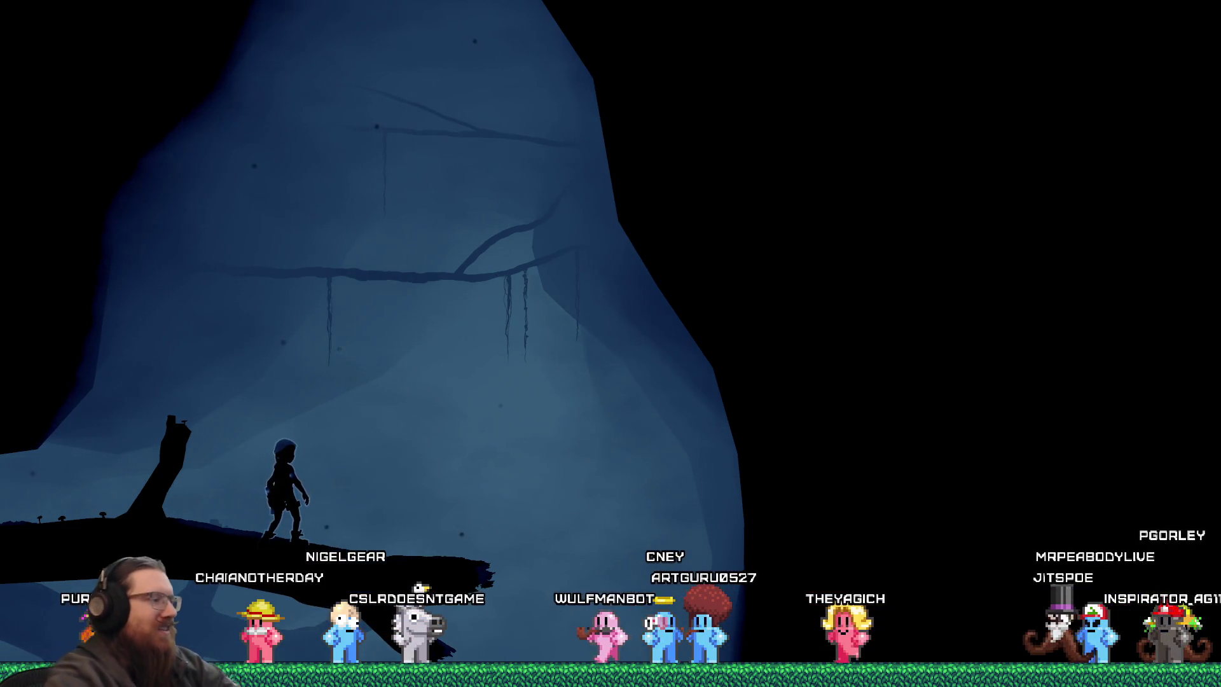
Run right through the cave, grab the lily, reach the arched hangar in the forest ruins, and pause.
key(space)
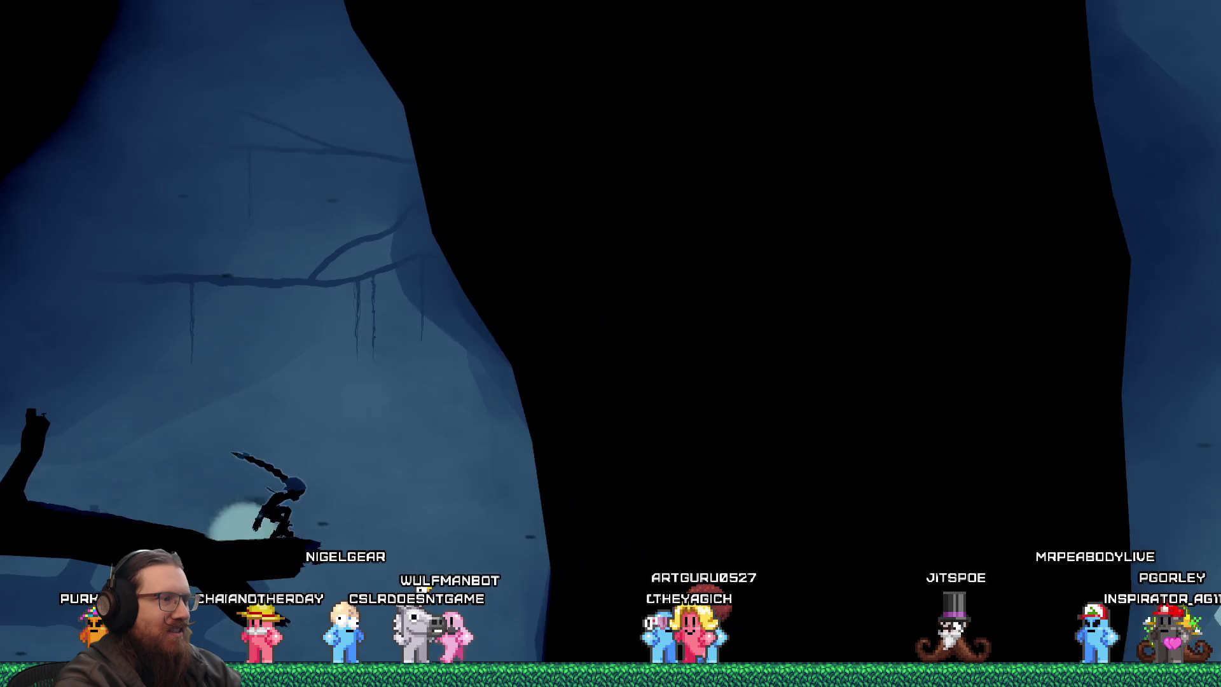
key(Right)
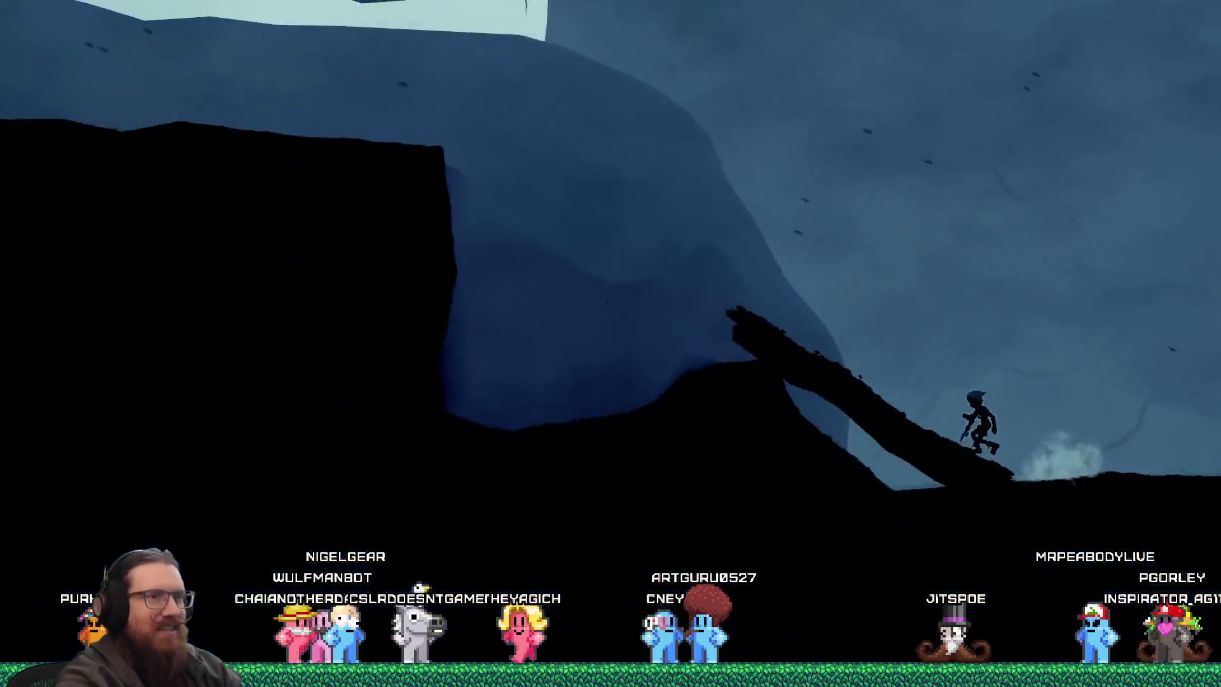
key(Right)
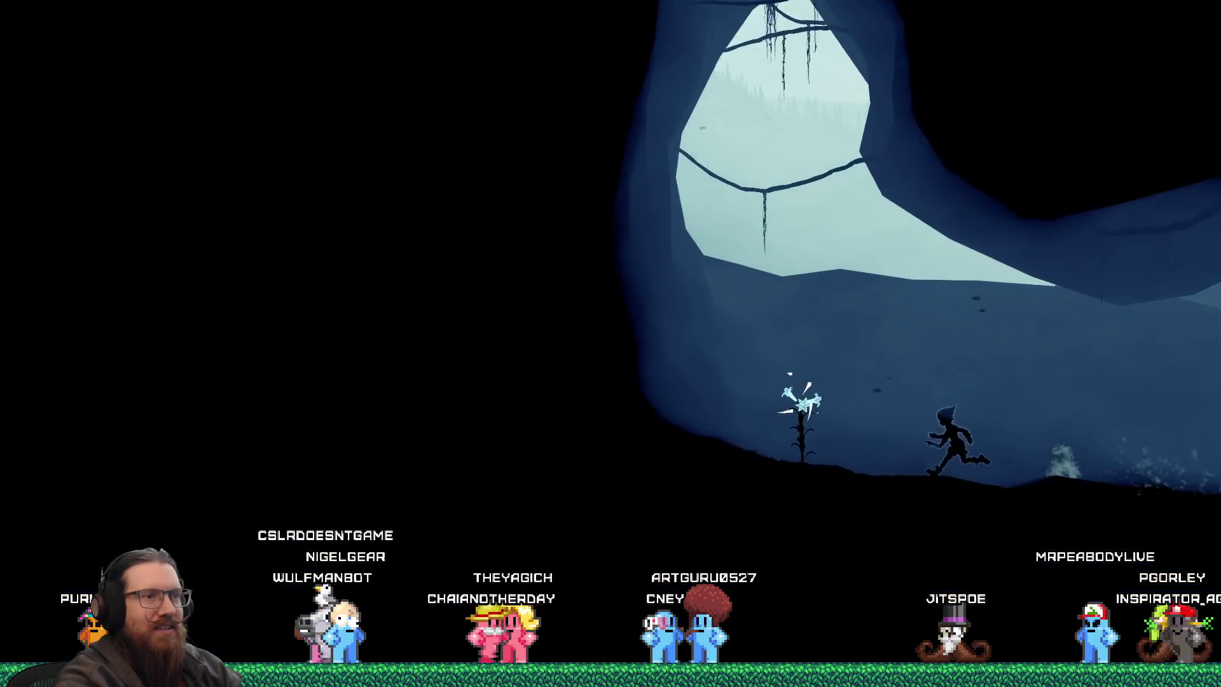
key(Right)
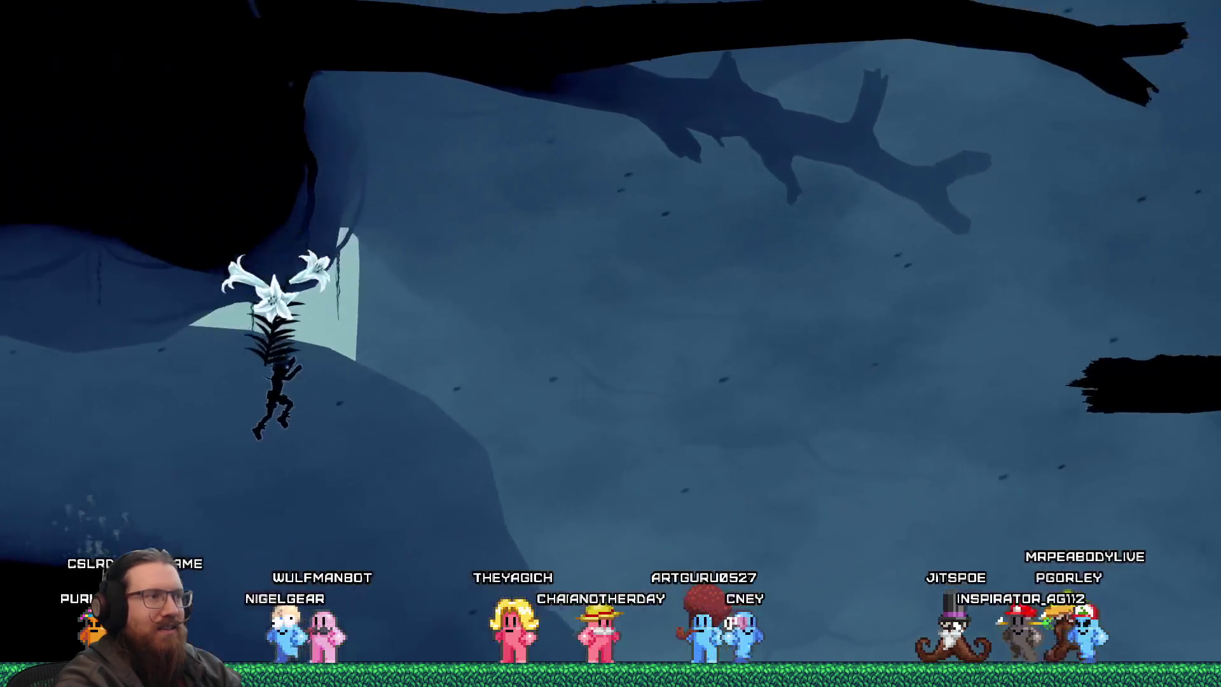
key(Right)
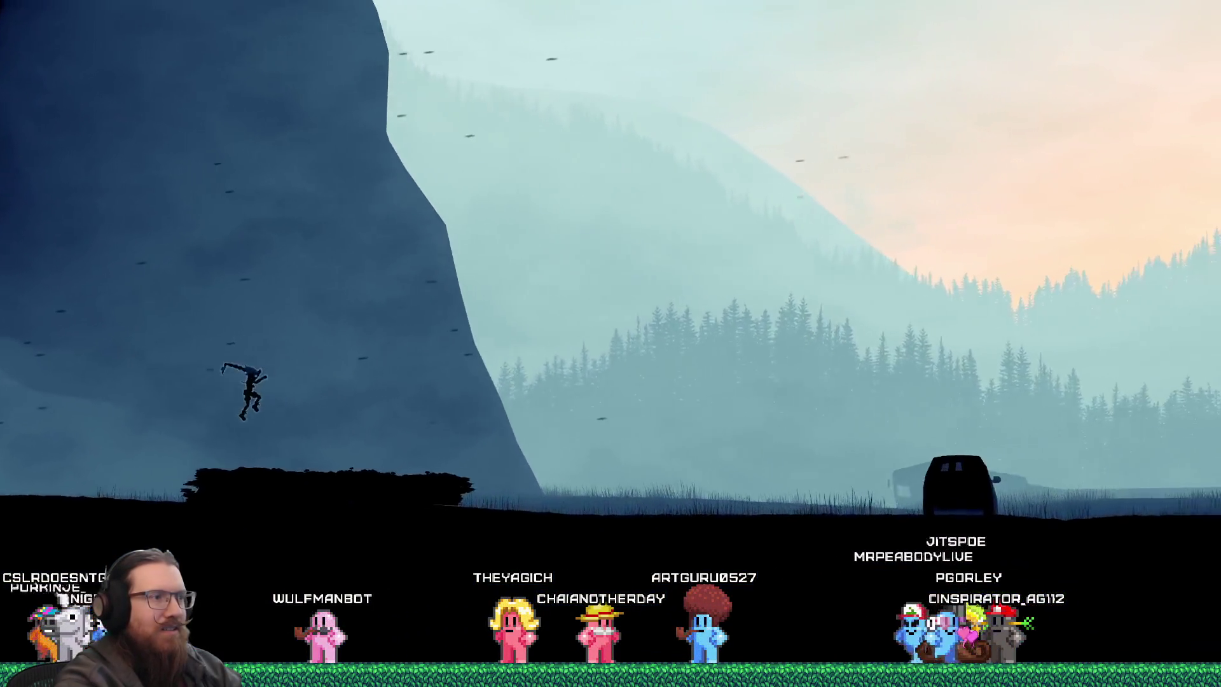
key(Right)
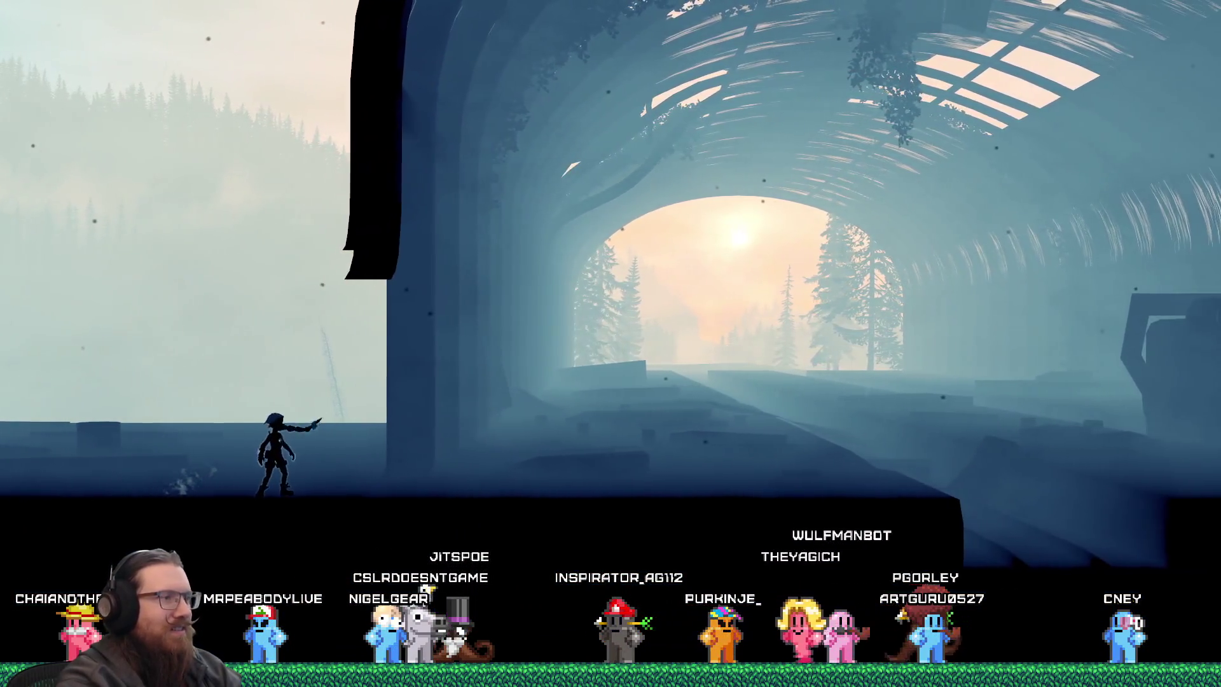
key(Escape)
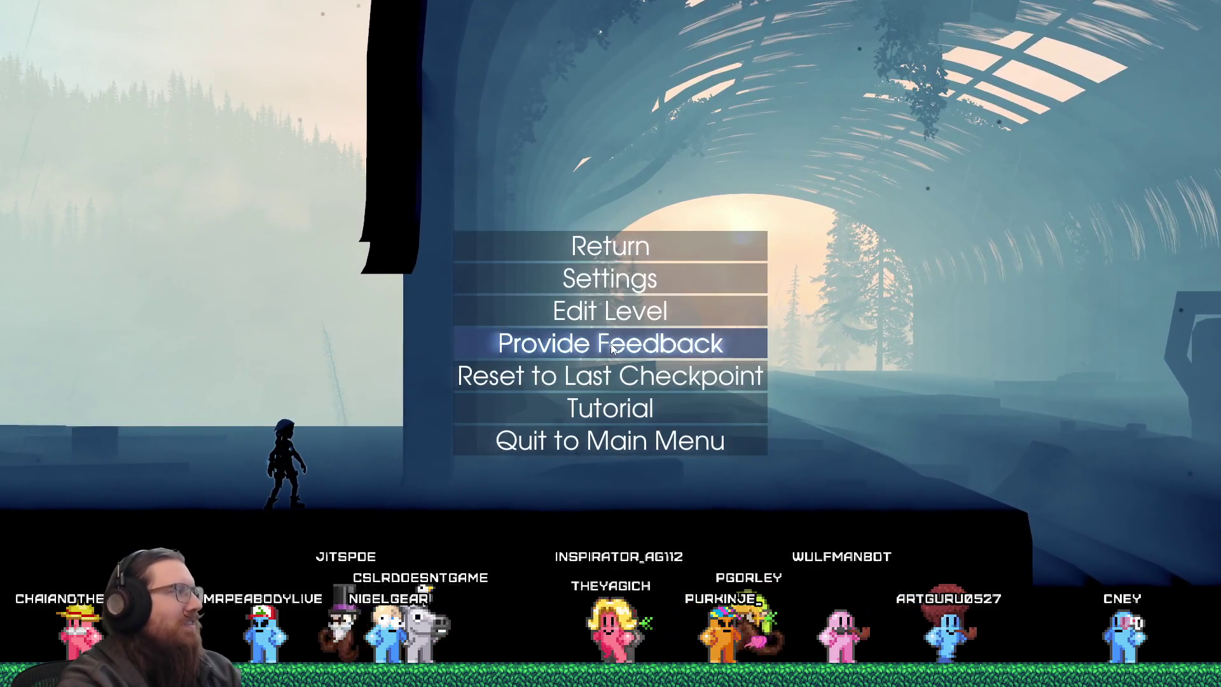
Switch from the paused Fist of the Forgotten game to the Retro Gadgets Playground Steam page.
key(Return)
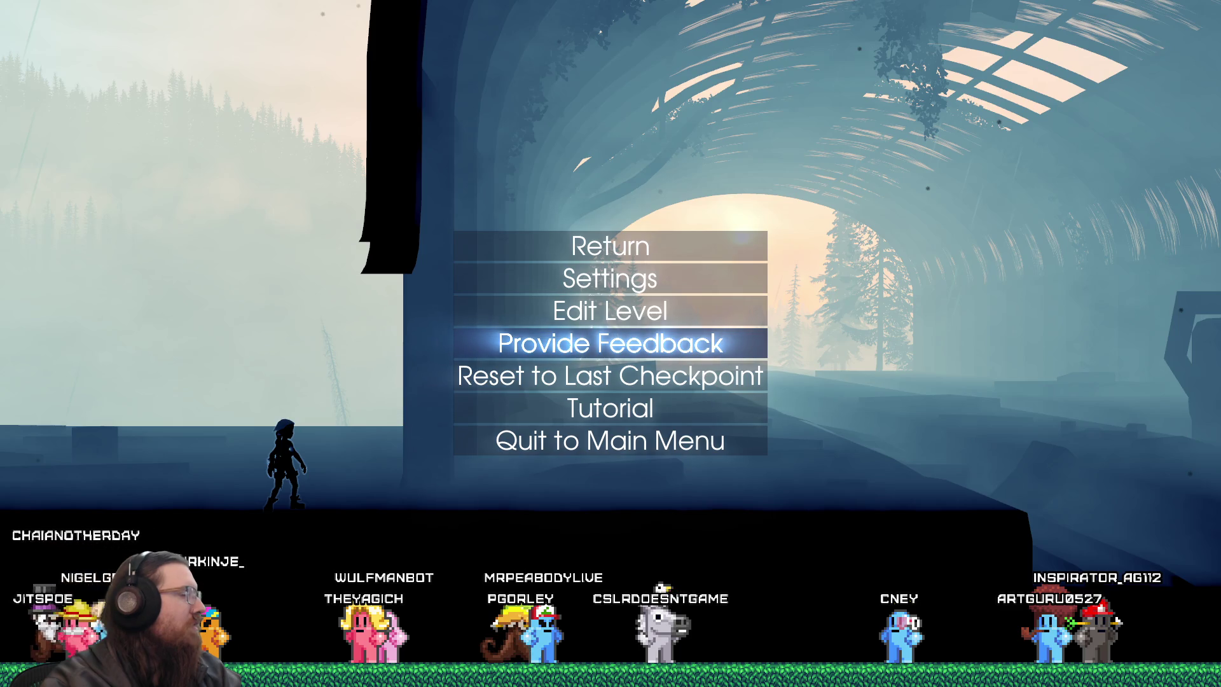
key(alt+Tab)
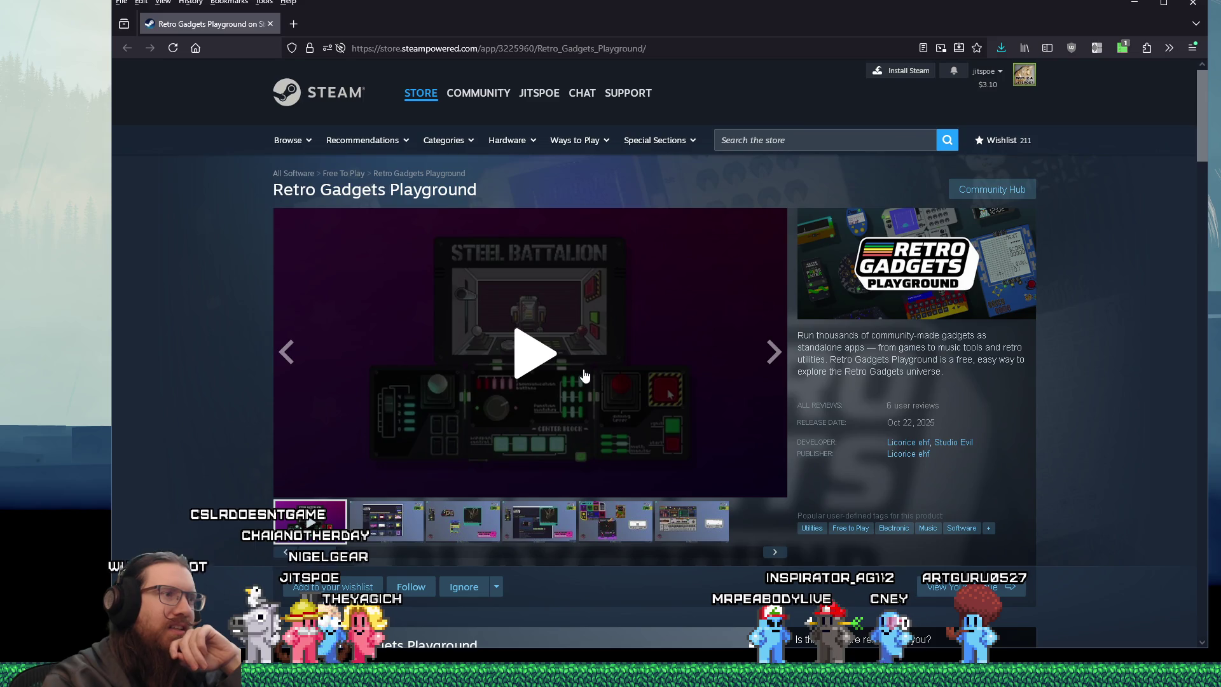
Play the Retro Gadgets Playground trailer, pause it at 0:43, and close the store tab.
click(562, 360)
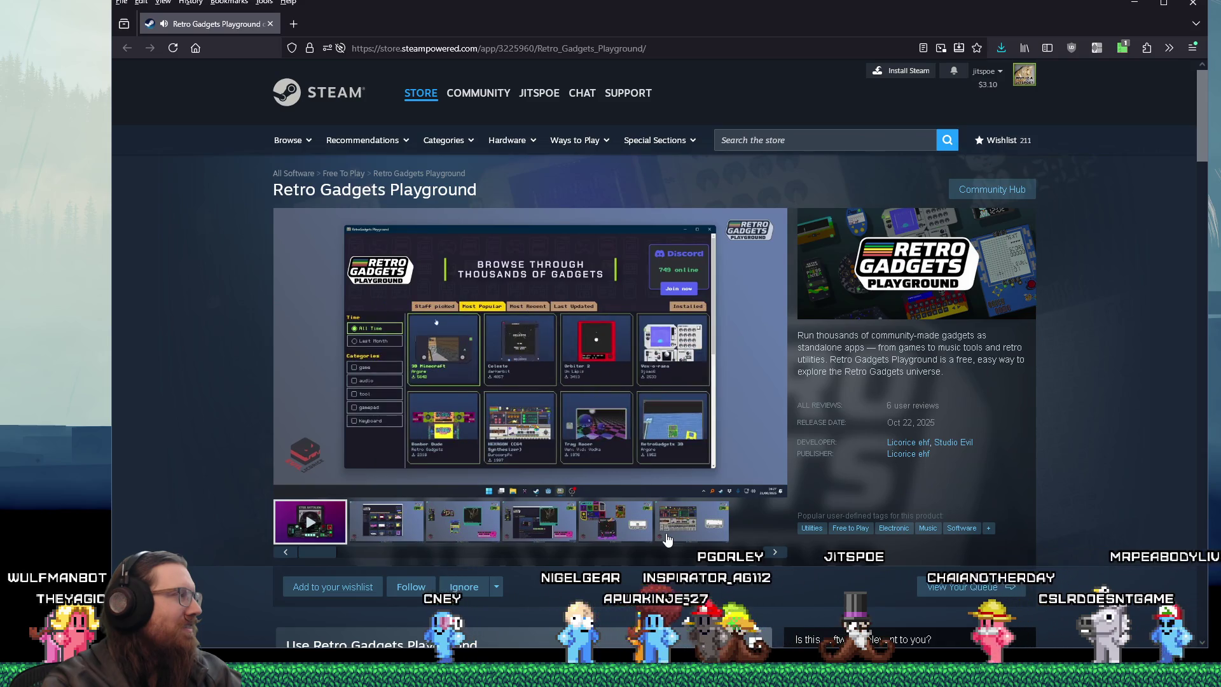
mouse_move(459, 462)
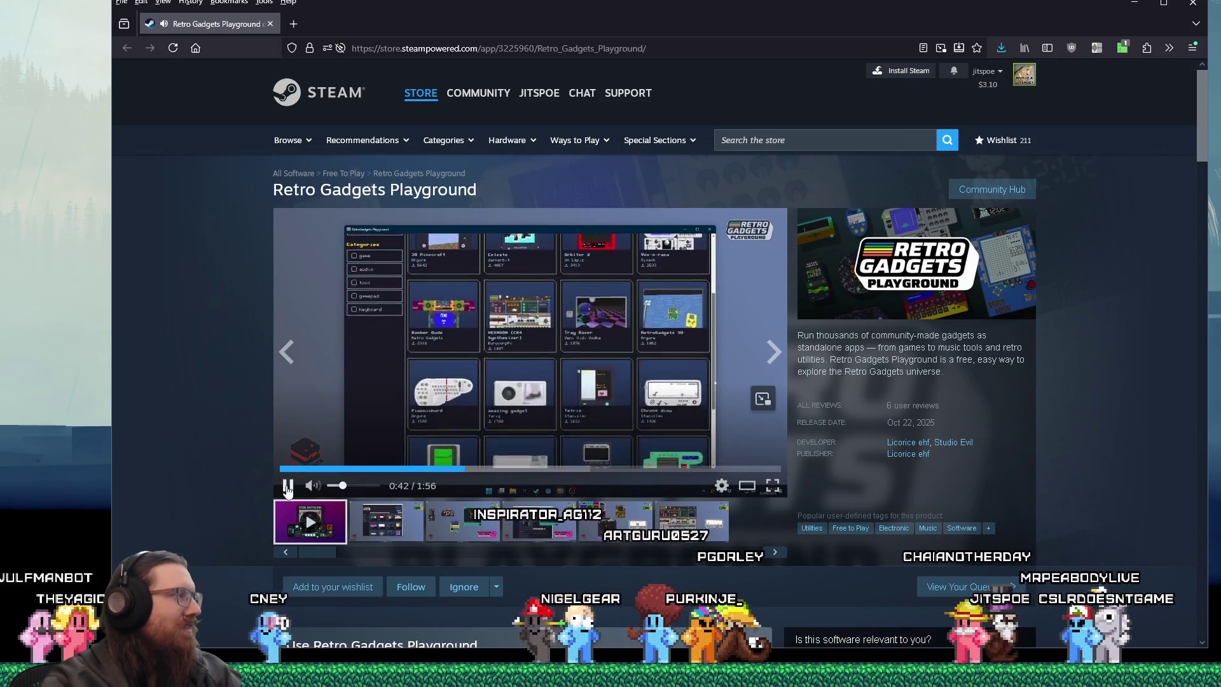
click(356, 426)
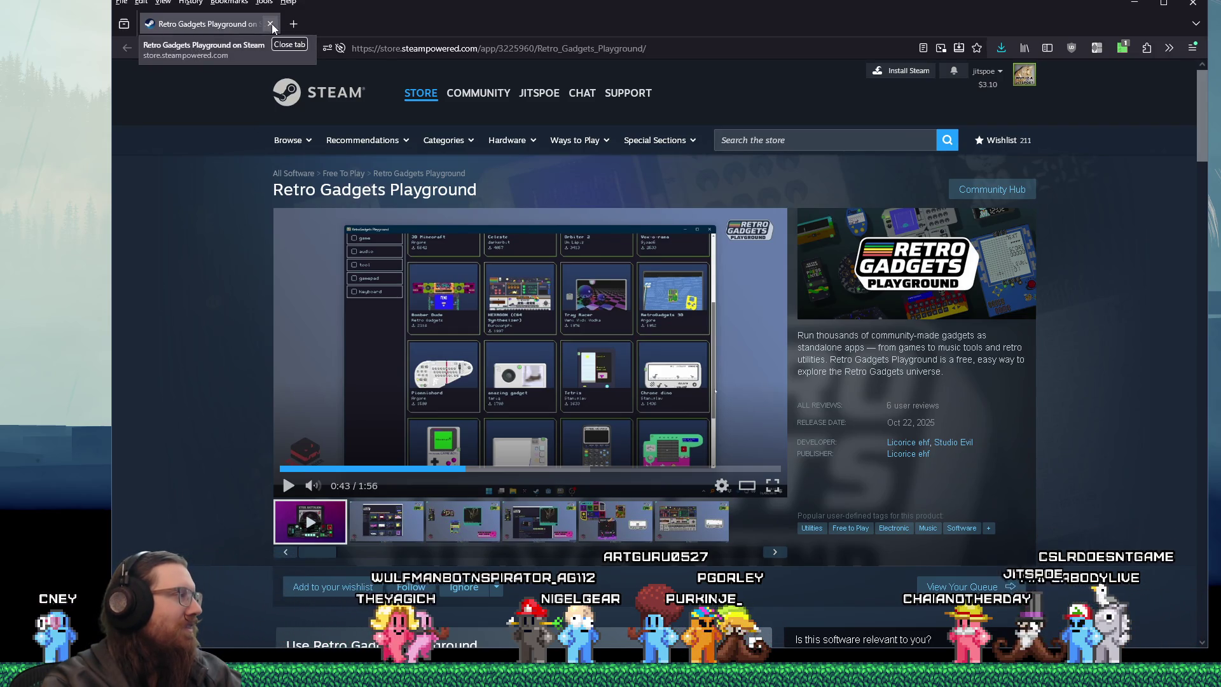
click(273, 24)
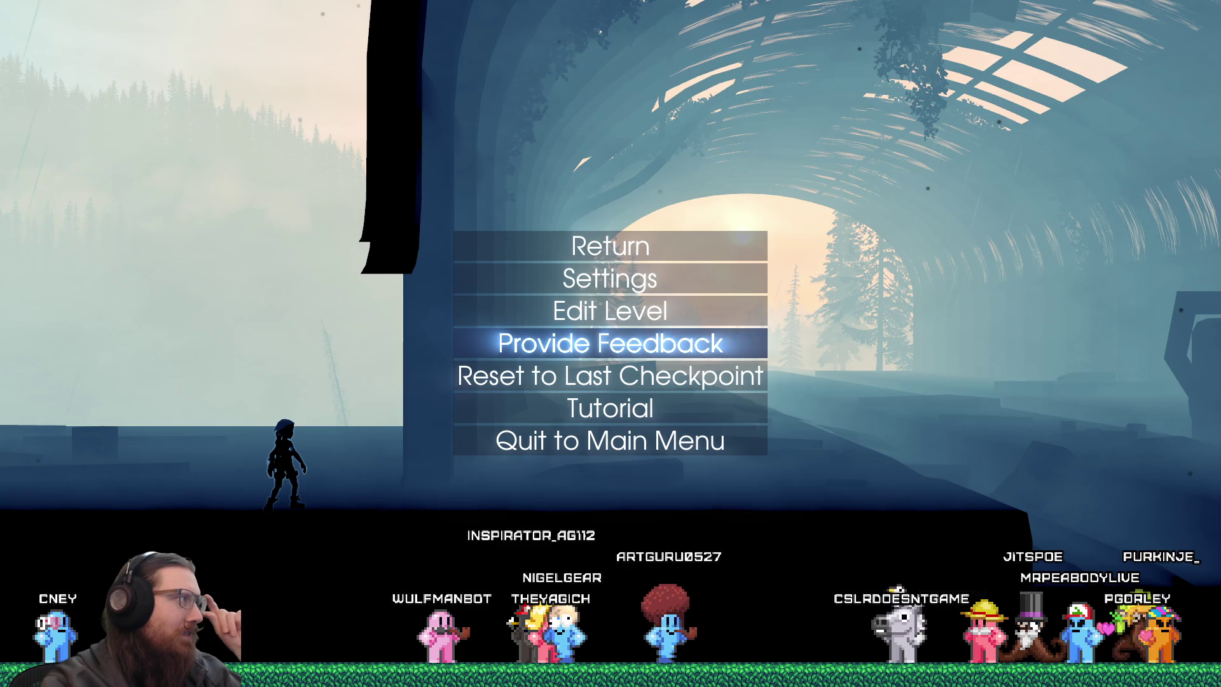
Bring Firefox back on the Retro Gadgets store page and play its main trailer.
key(alt+Tab)
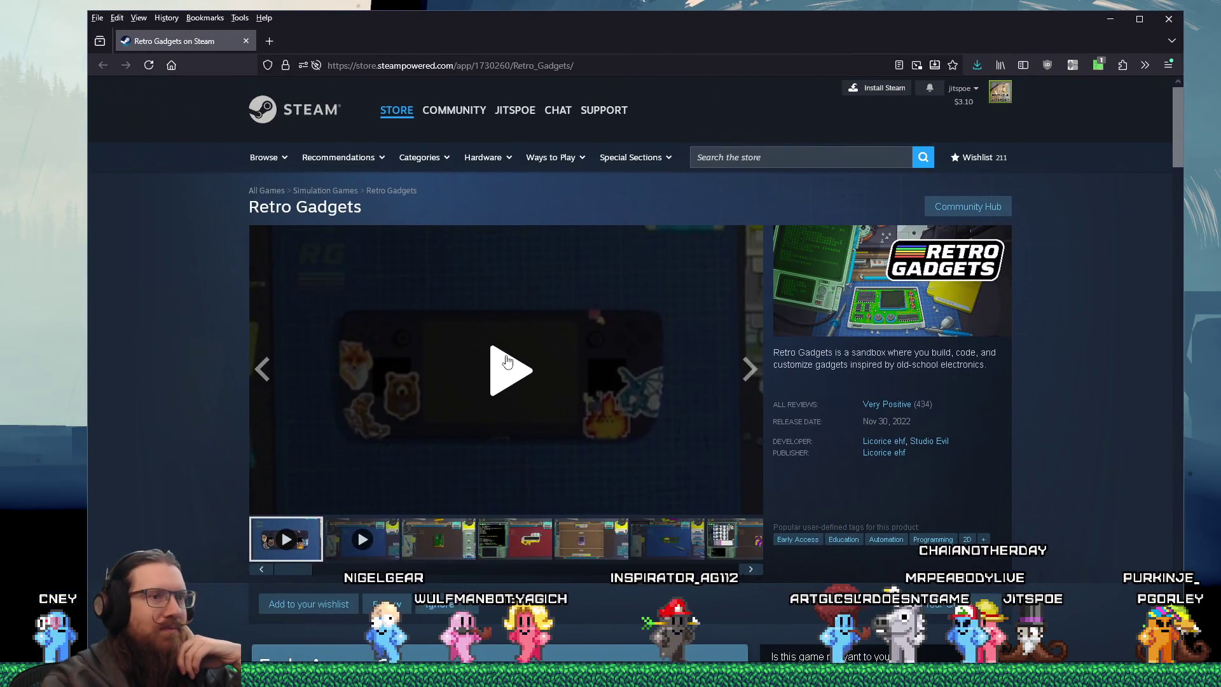
scroll(506, 361, down, 3)
scroll(507, 361, up, 2)
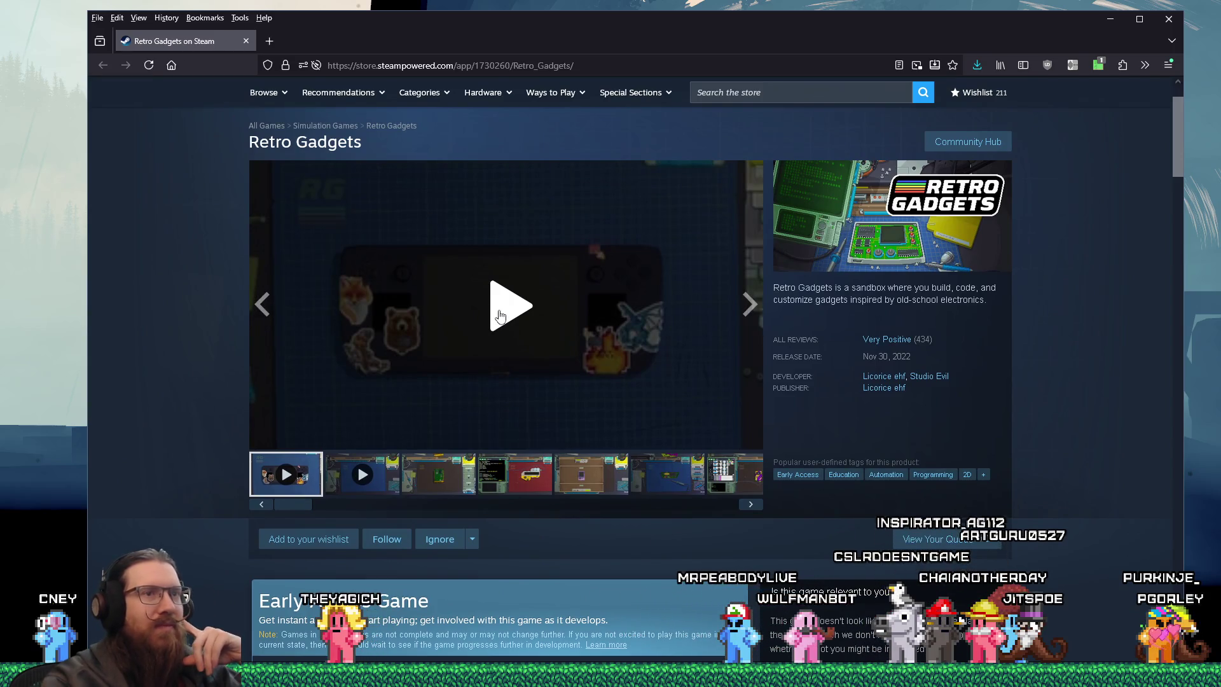
click(512, 325)
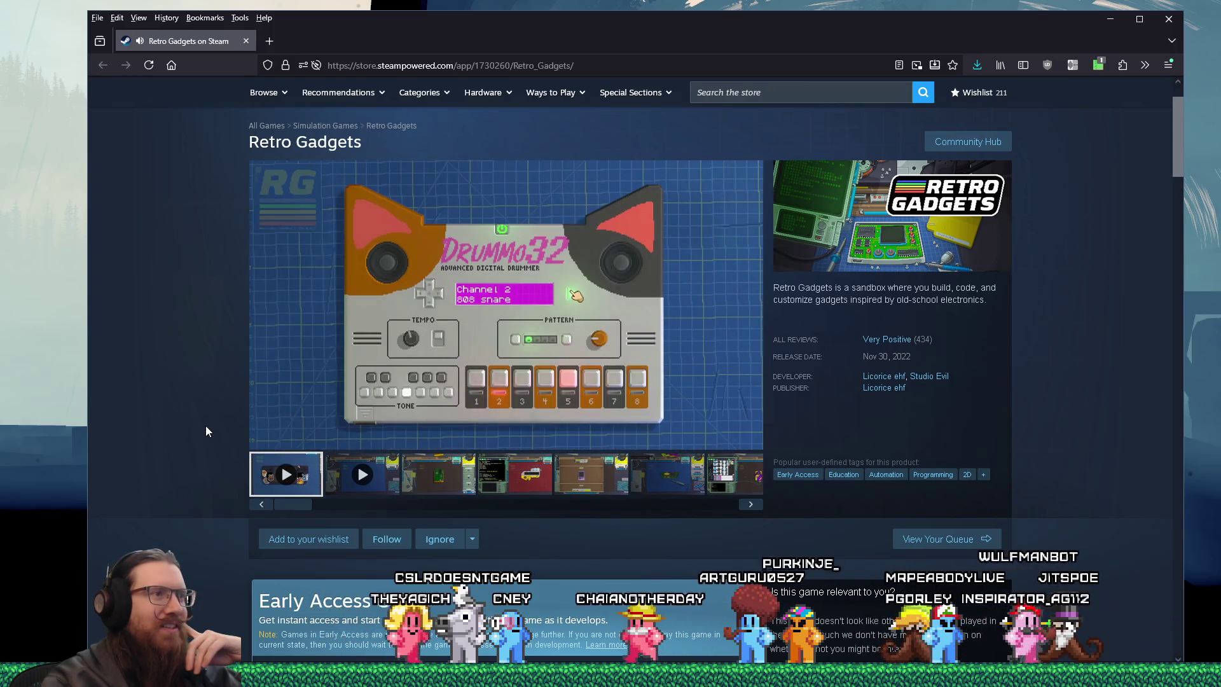
mouse_move(272, 364)
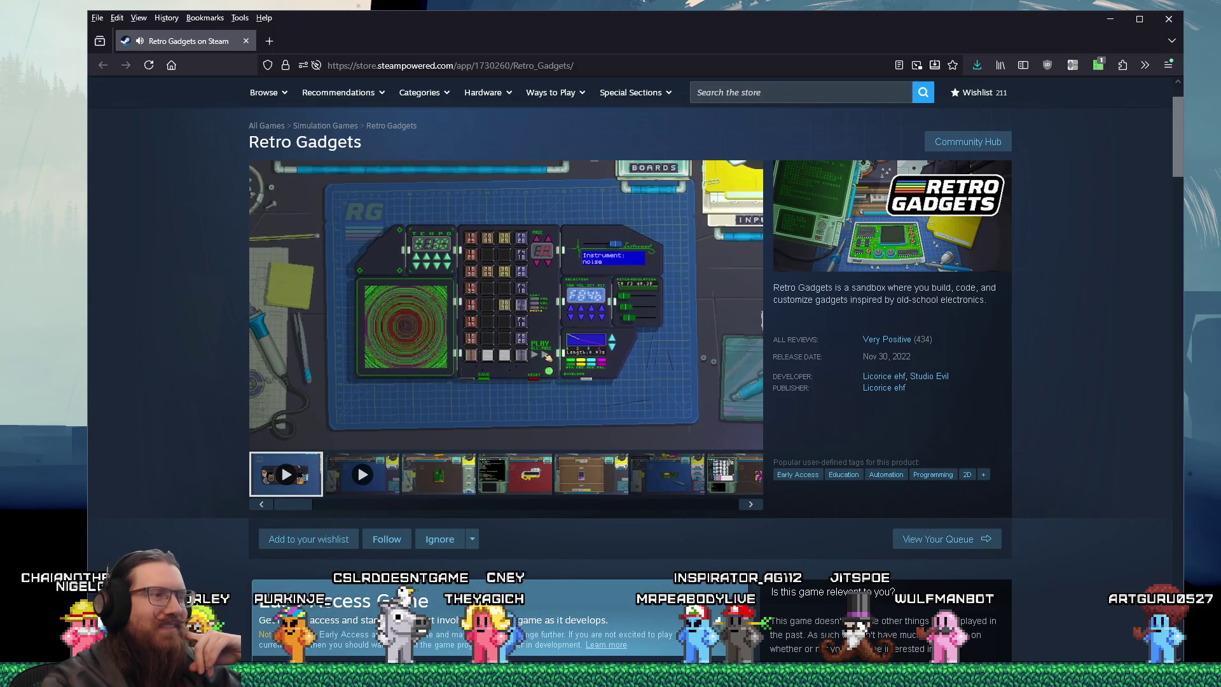
mouse_move(647, 405)
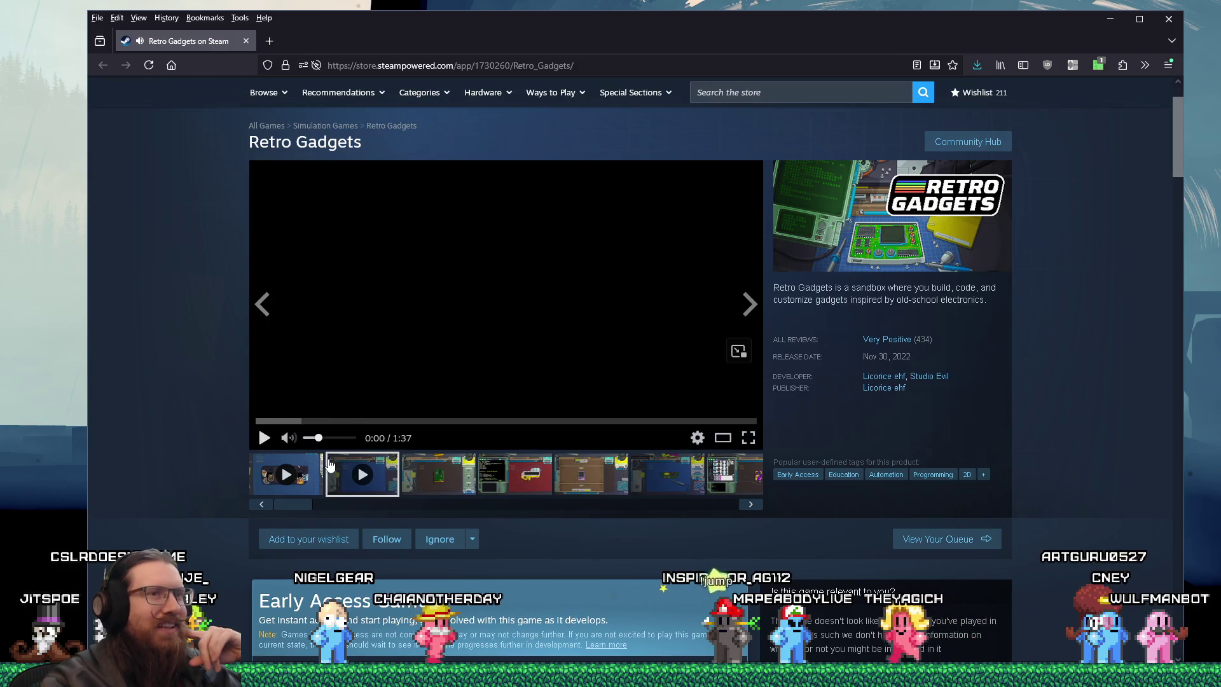
scroll(1043, 516, down, 10)
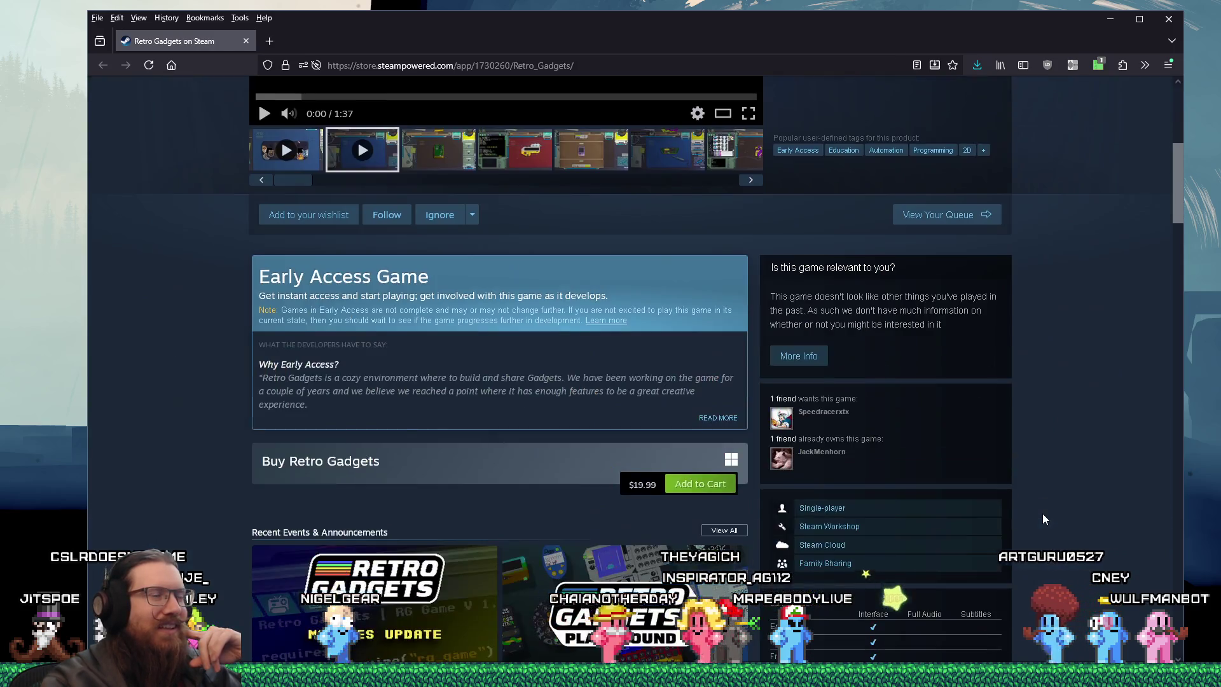
Scroll the Retro Gadgets page down to More Like This, then close Firefox.
scroll(1043, 519, down, 5)
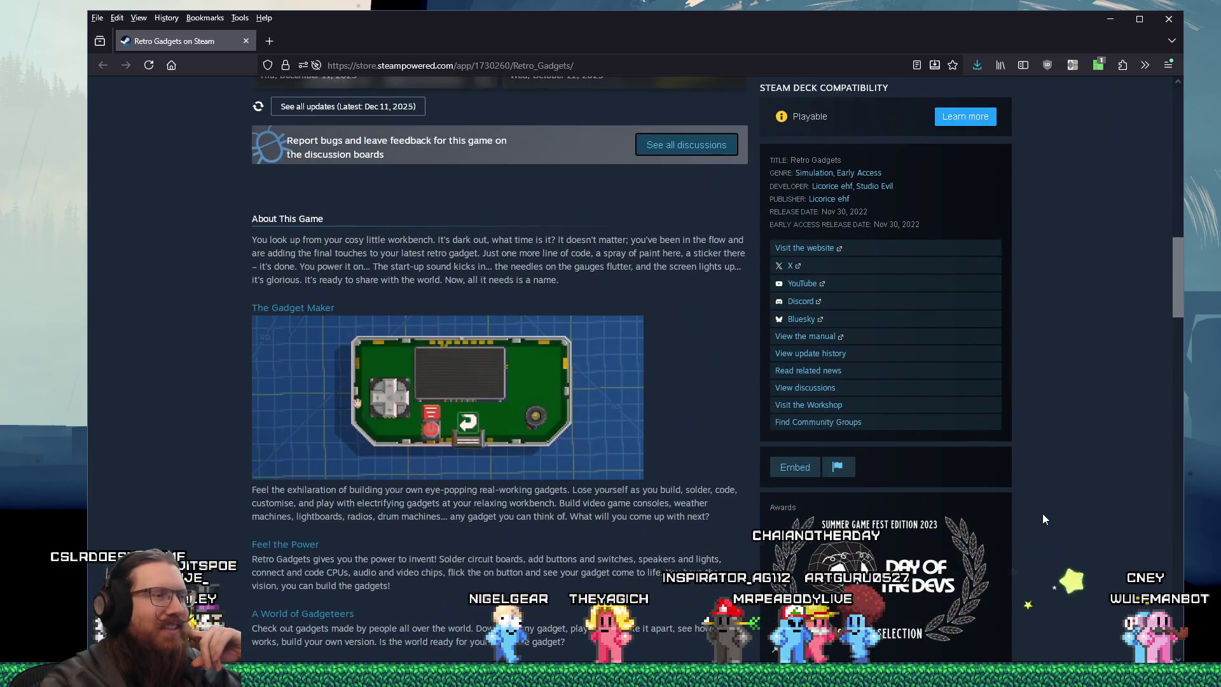
scroll(1043, 519, down, 15)
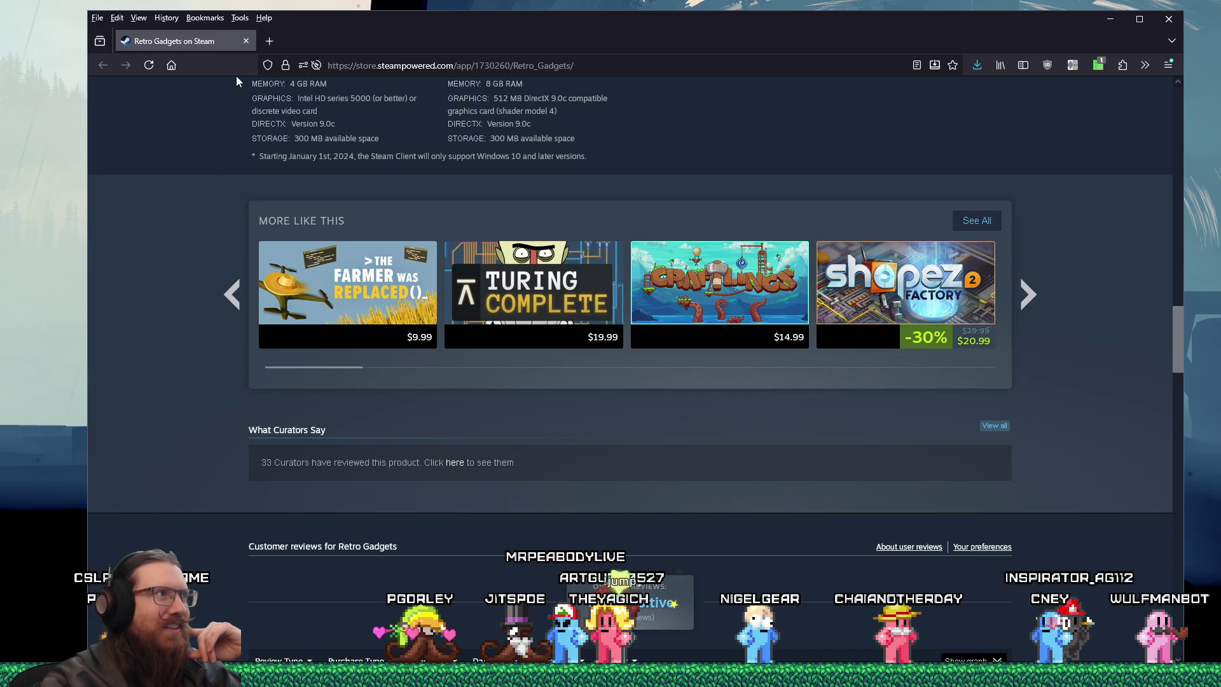
click(246, 41)
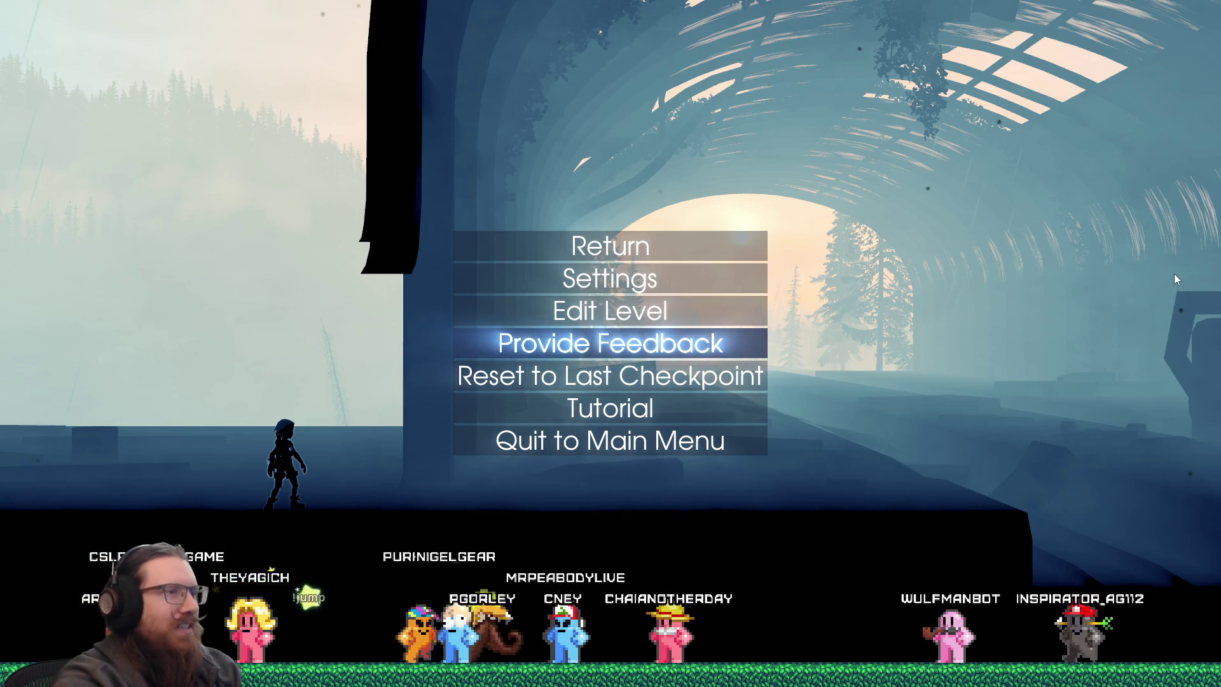
Lower Music Volume under Settings > Audio, resume the game, and bring up the development console.
key(Return)
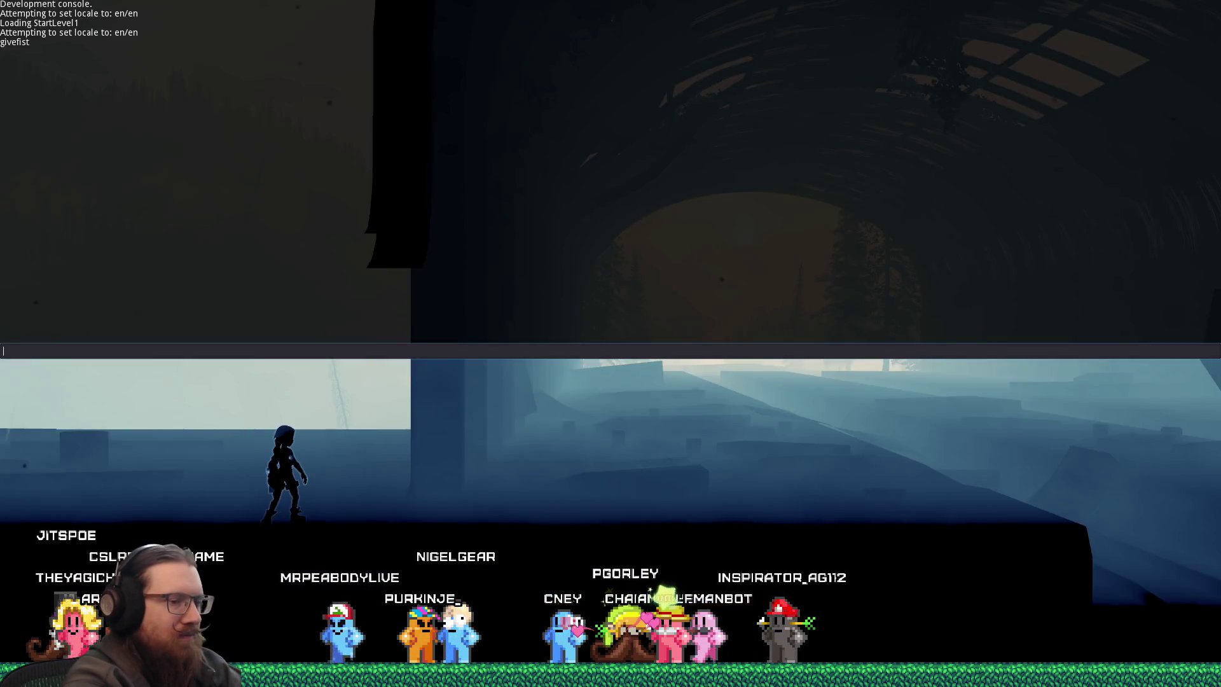
key(Escape)
key(Return)
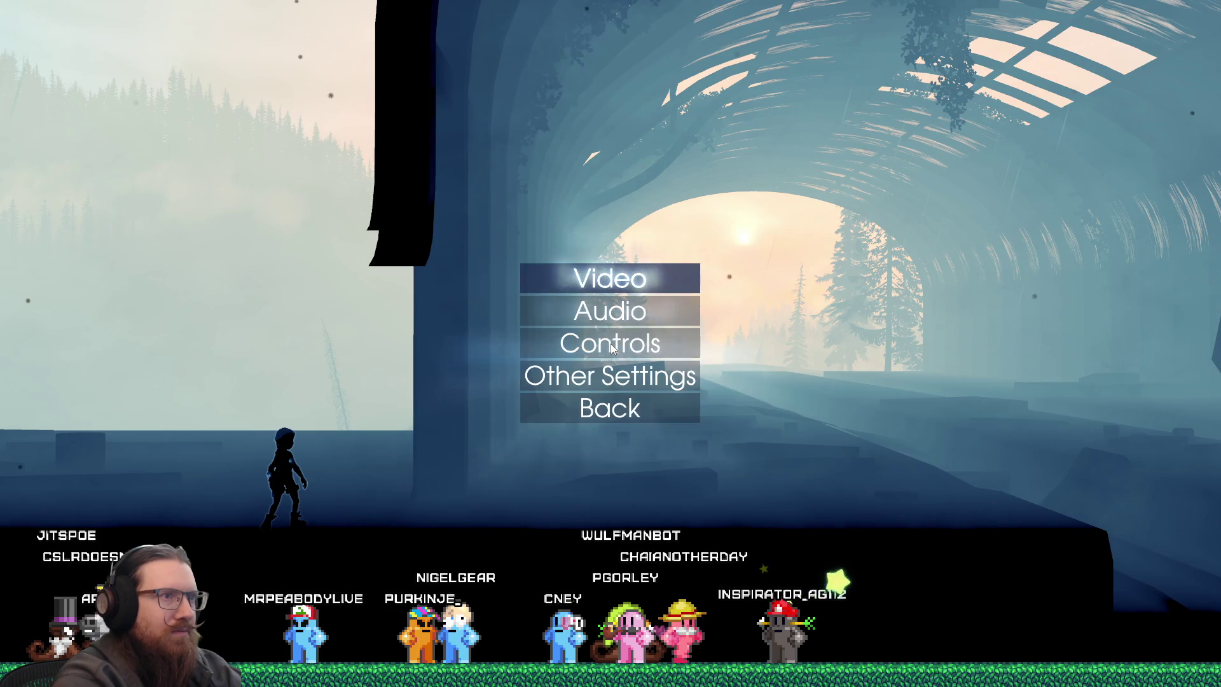
key(Down)
key(Left)
key(Left)
key(Left)
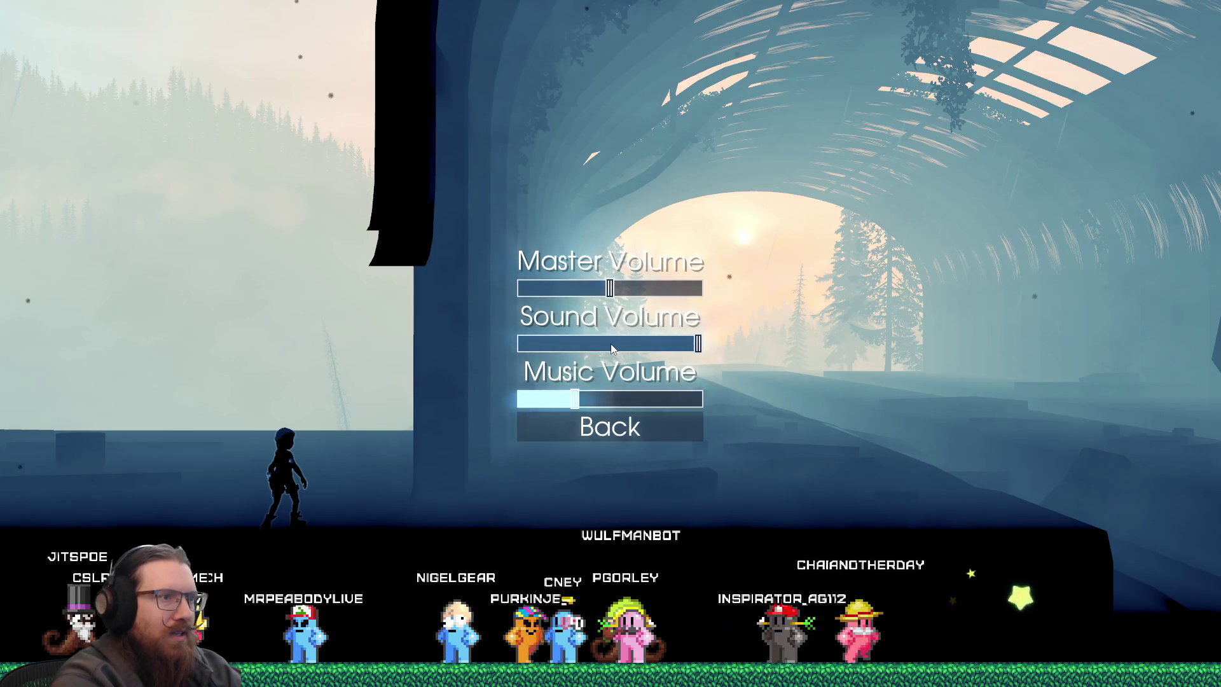
key(Escape)
key(Escape)
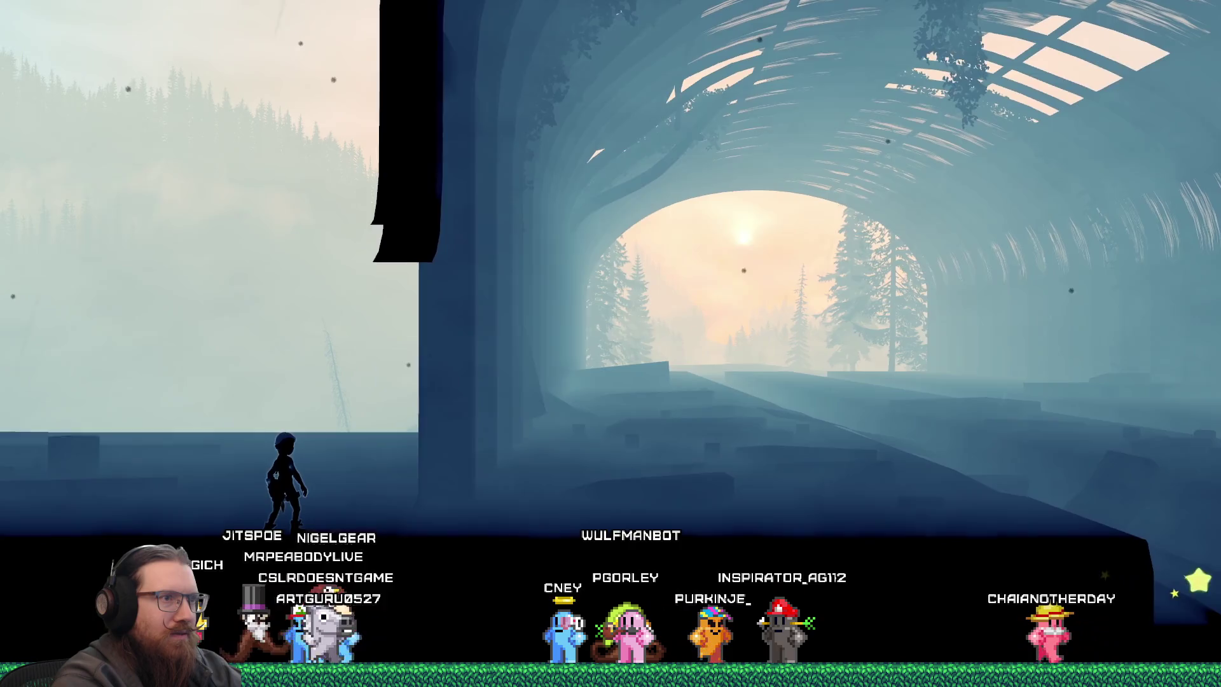
key(grave)
text(gie)
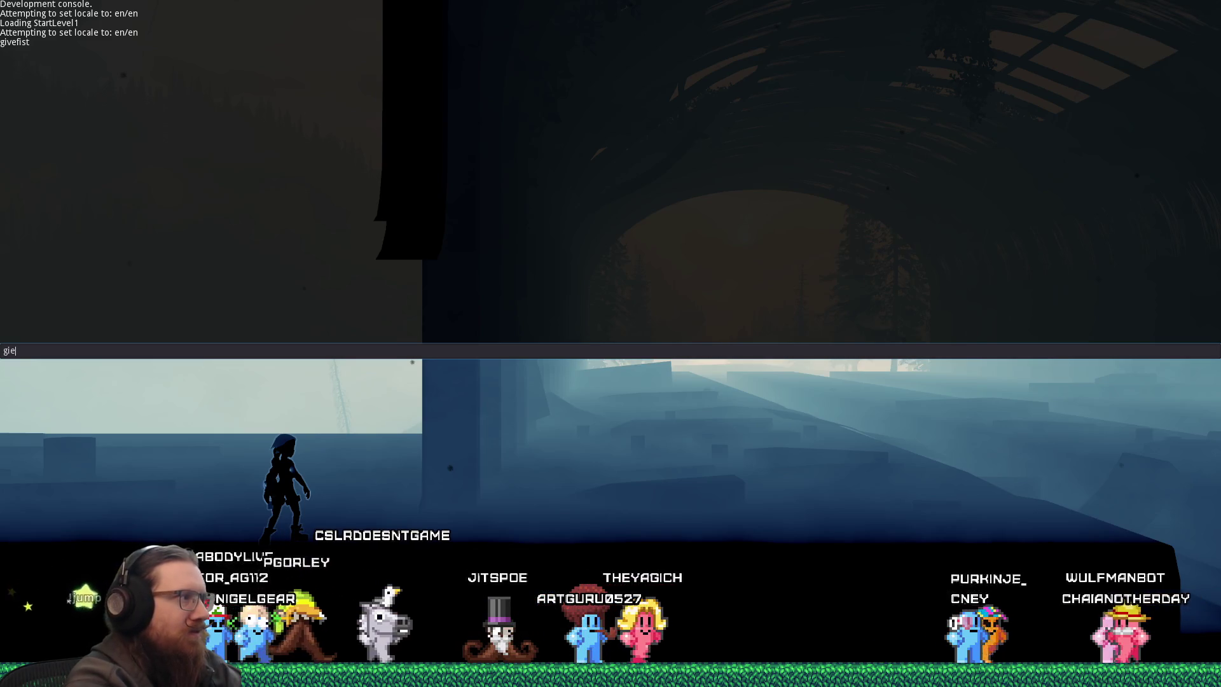
Run givefist in the console, then load RunicLevel_PunchJumps with the map command.
key(Escape)
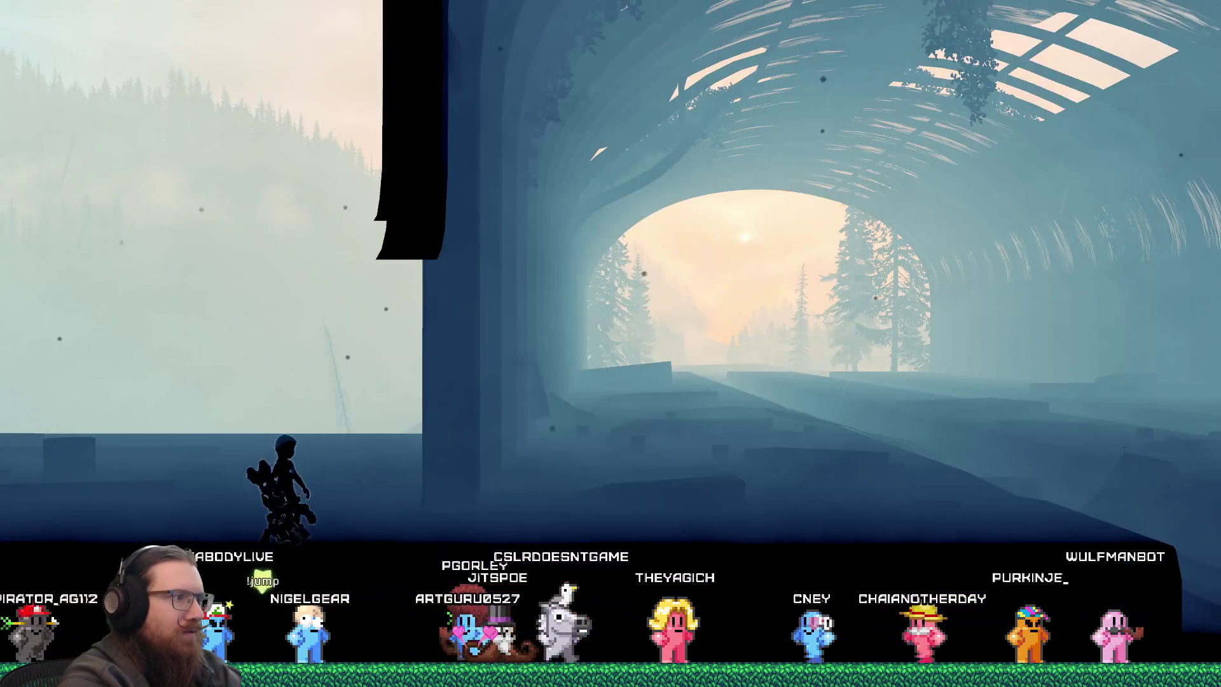
key(grave)
text(map RunicLevel_PunchJumps)
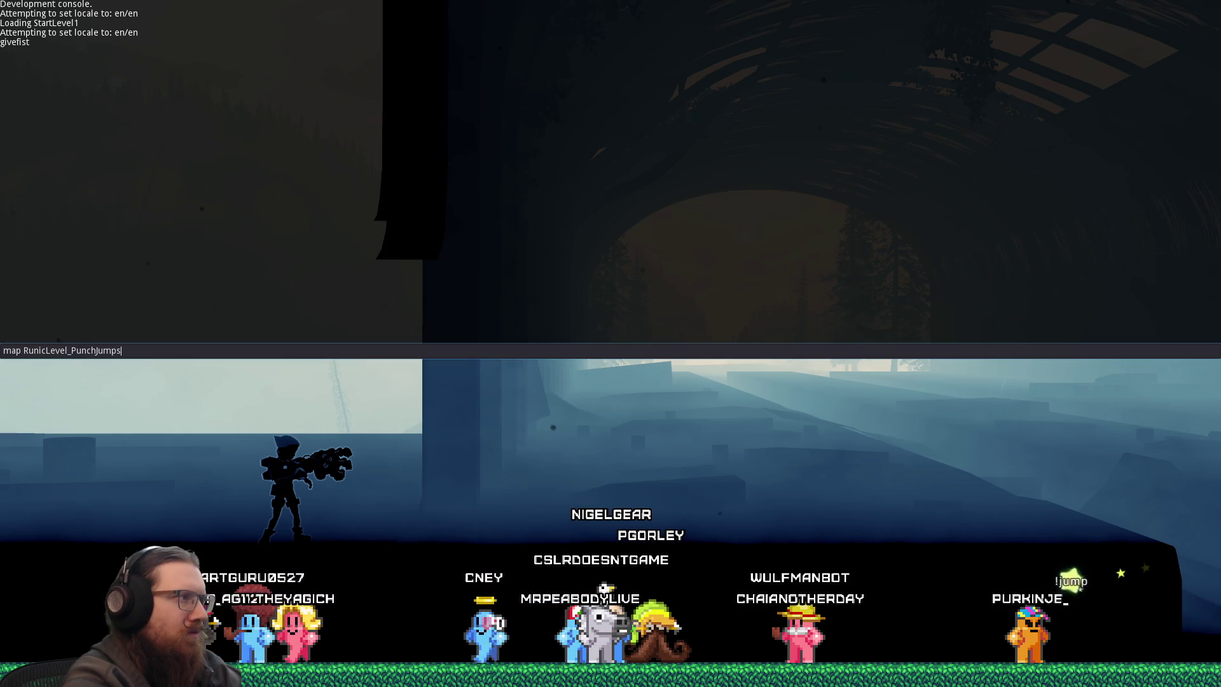
key(Return)
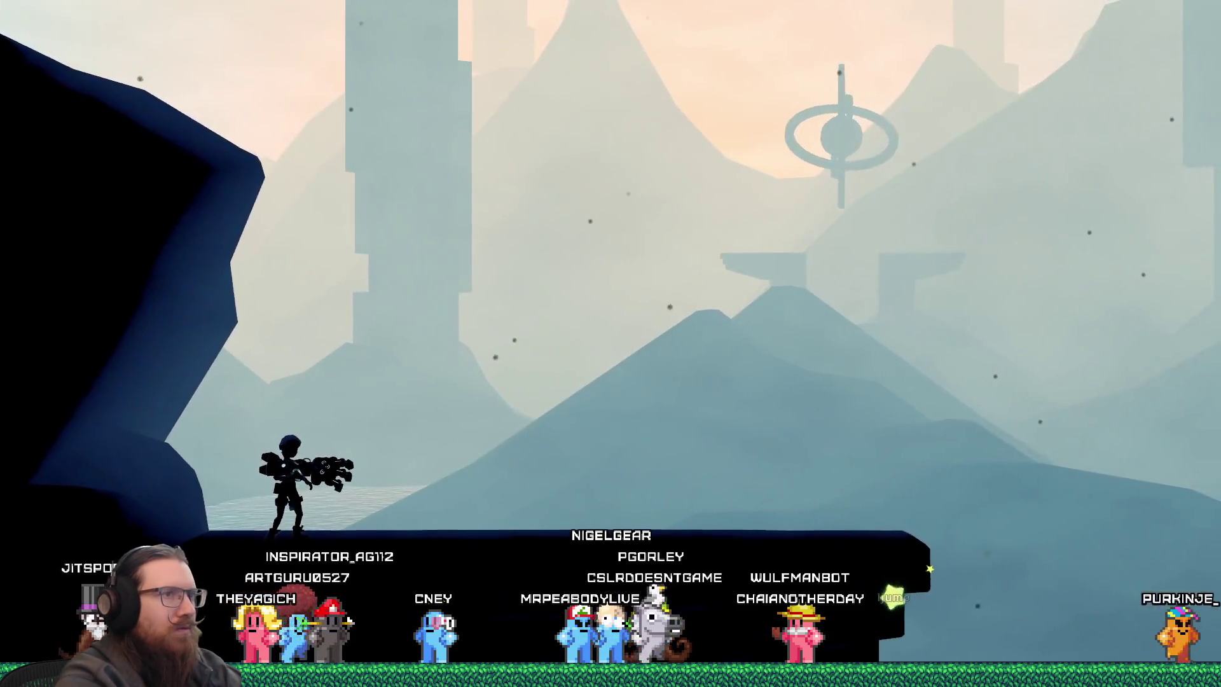
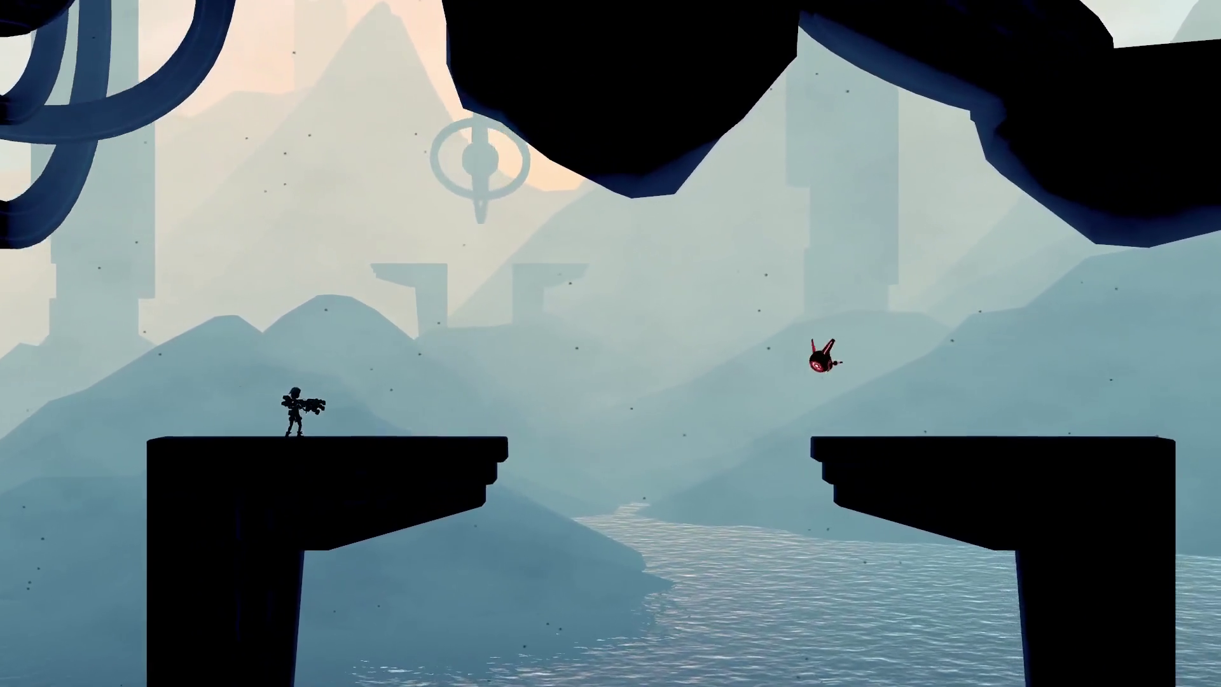
Open the in-game console, then bring up the Run prompt and type 'vide' for the video cutter.
key(grave)
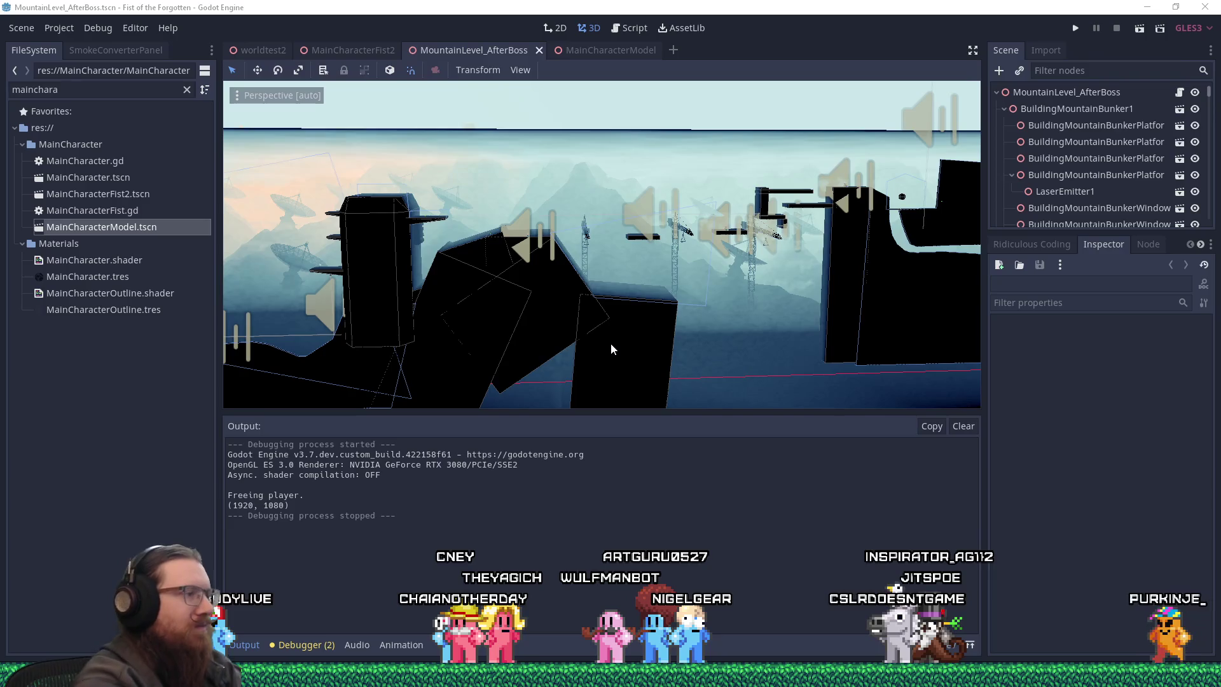
key(super+r)
text(vide)
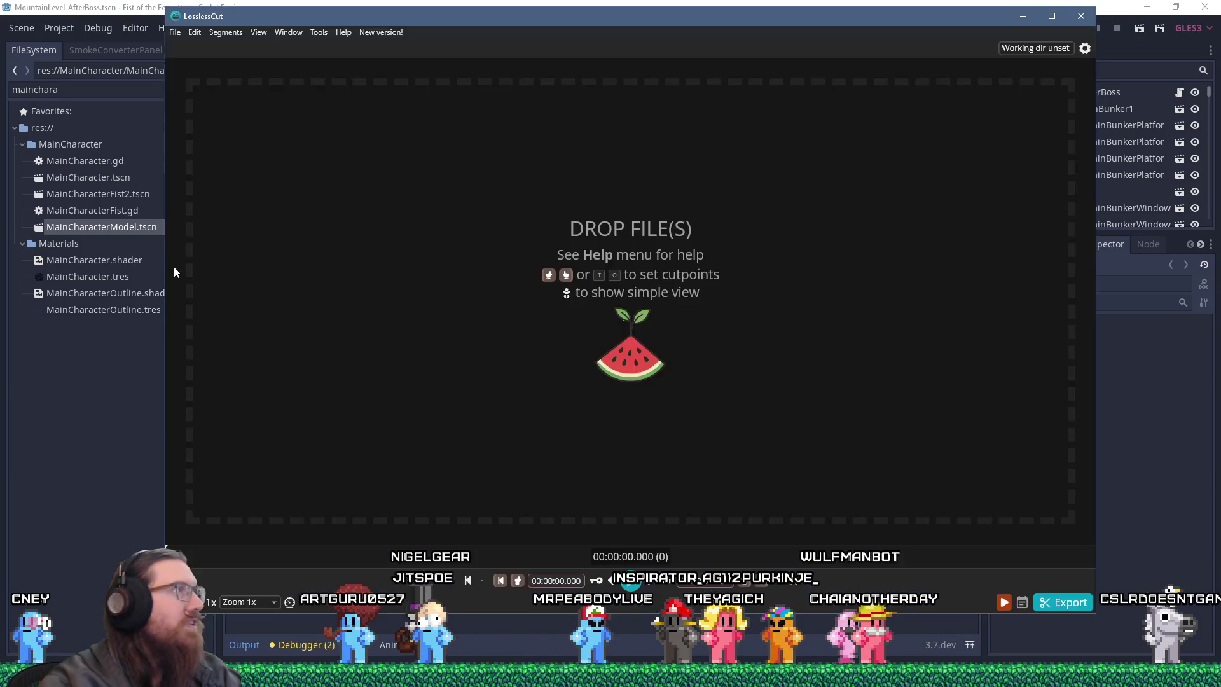
Load the punchjumps water recording and mark the segment start at 00:00:08.393.
drag(174, 266, 372, 248)
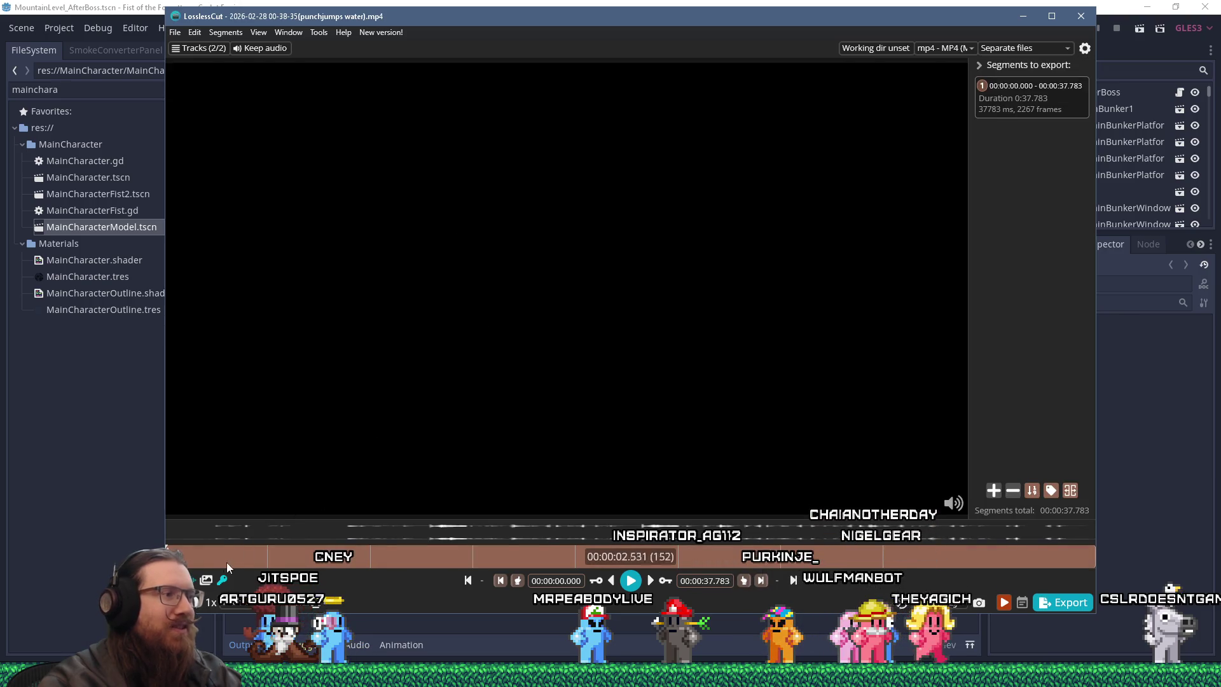
click(189, 558)
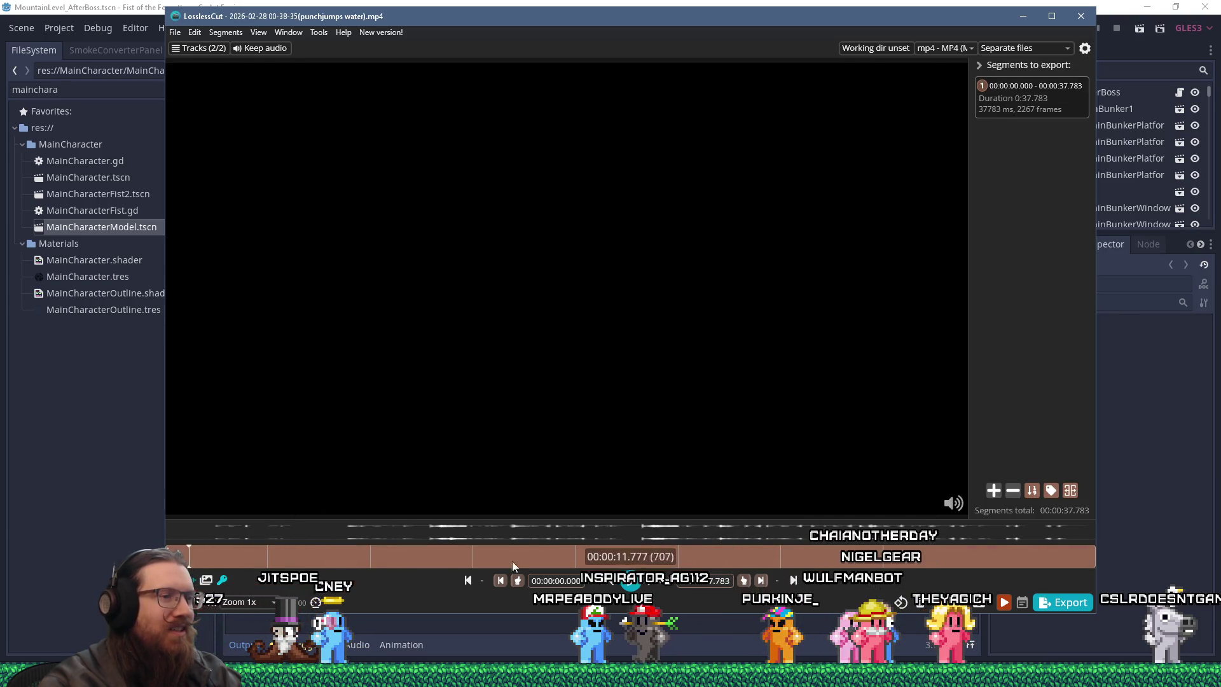
click(629, 581)
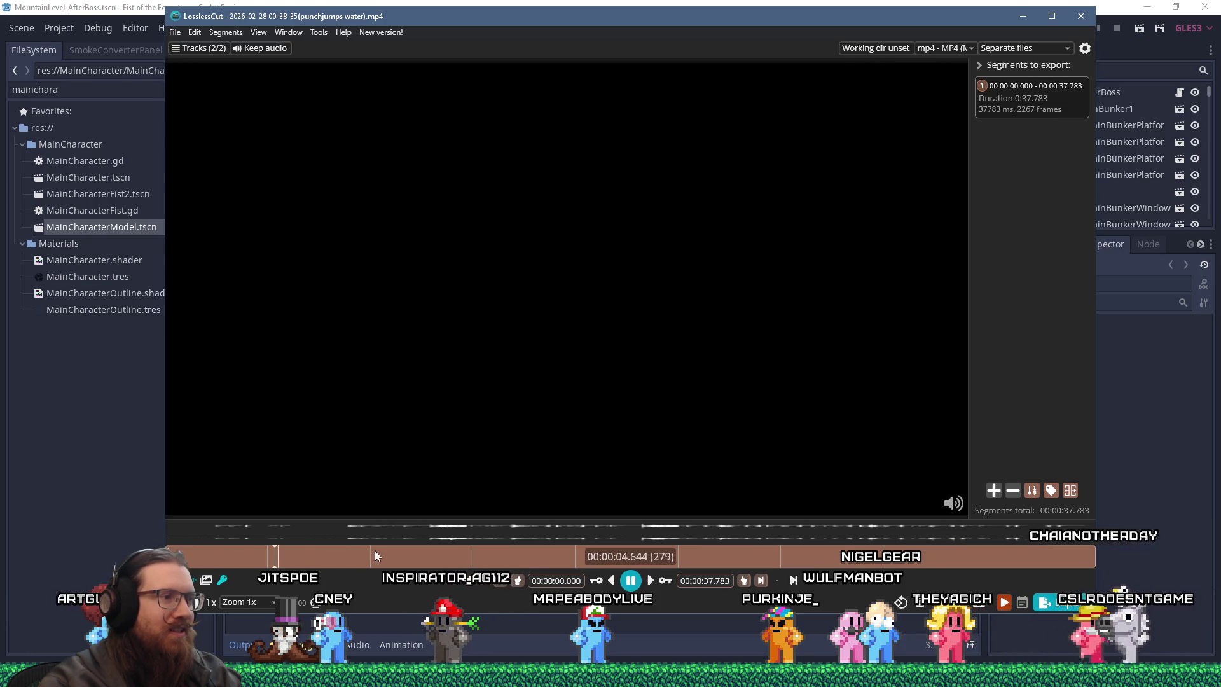
click(378, 551)
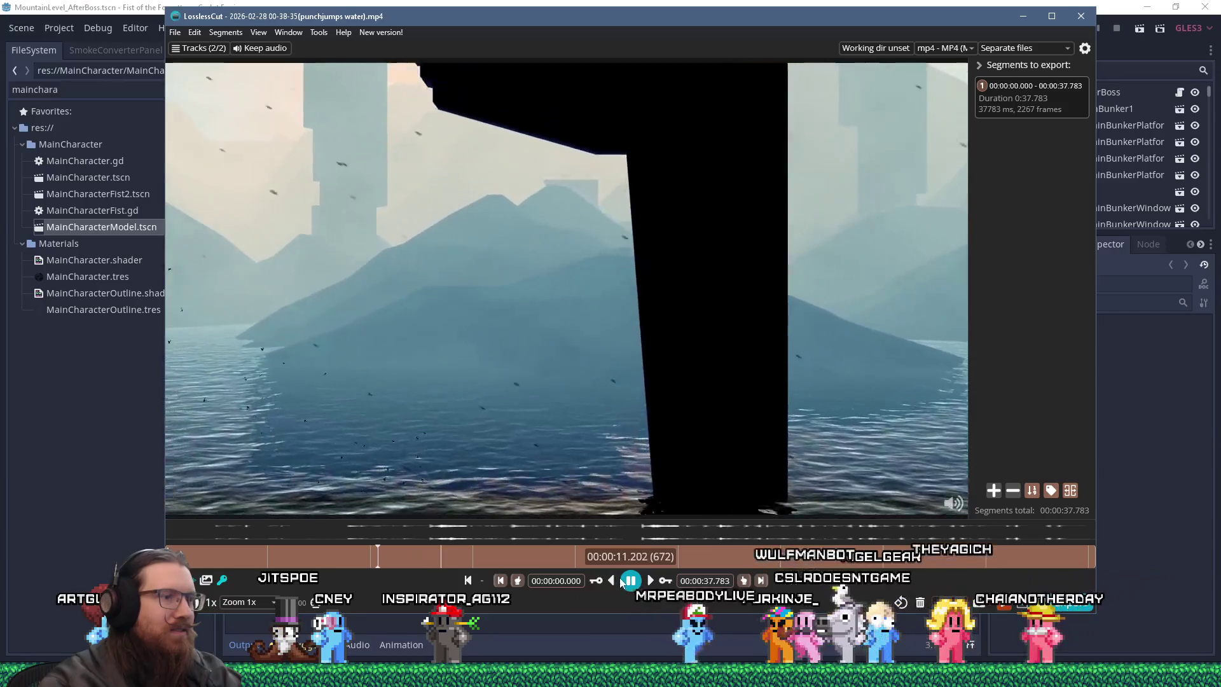
key(space)
click(374, 558)
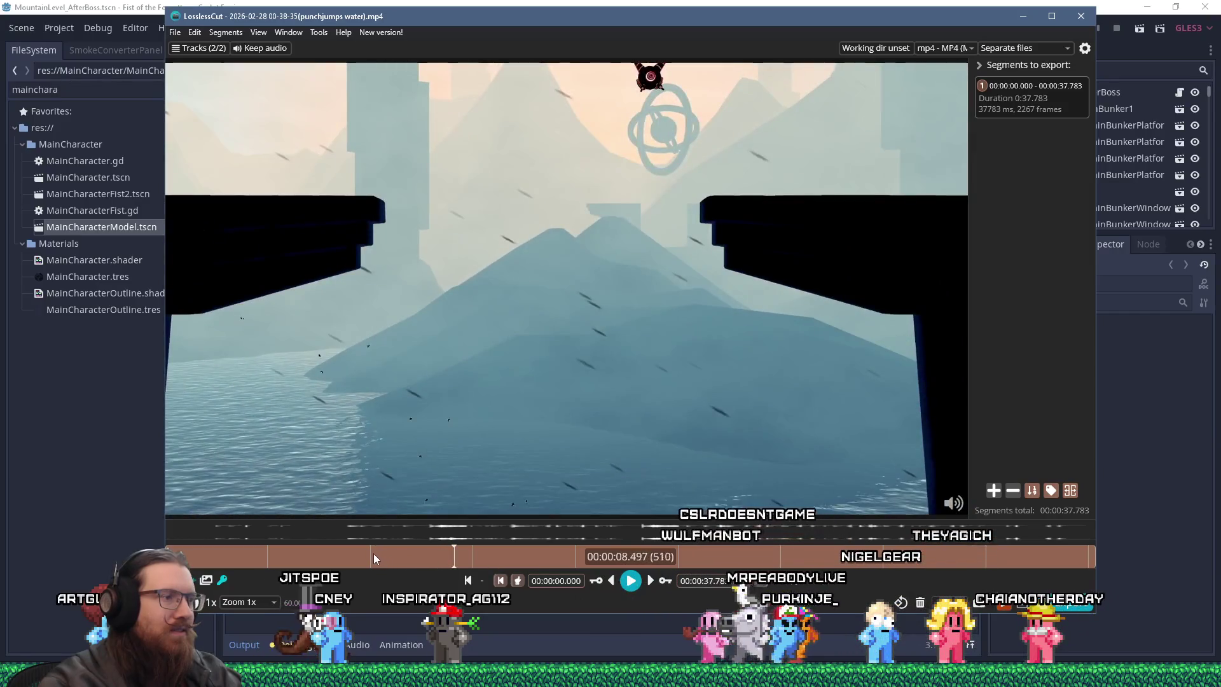
key(i)
click(631, 581)
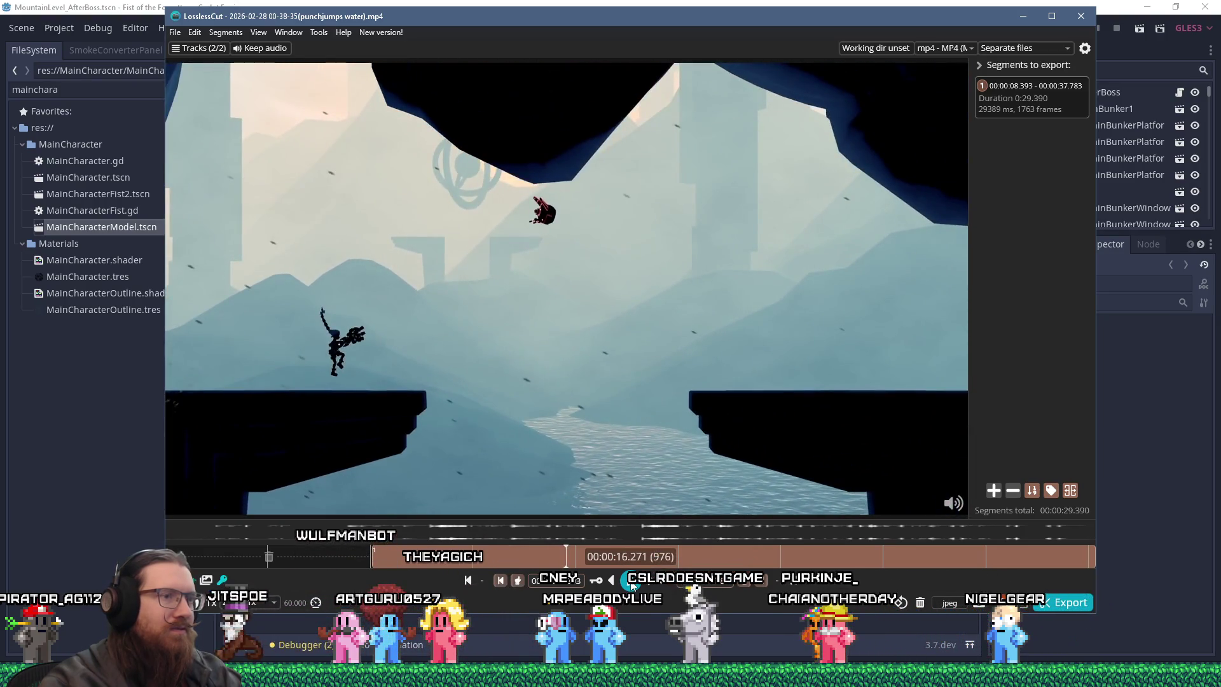
End the first segment at 16.271 and start a second segment at 25.077.
click(742, 580)
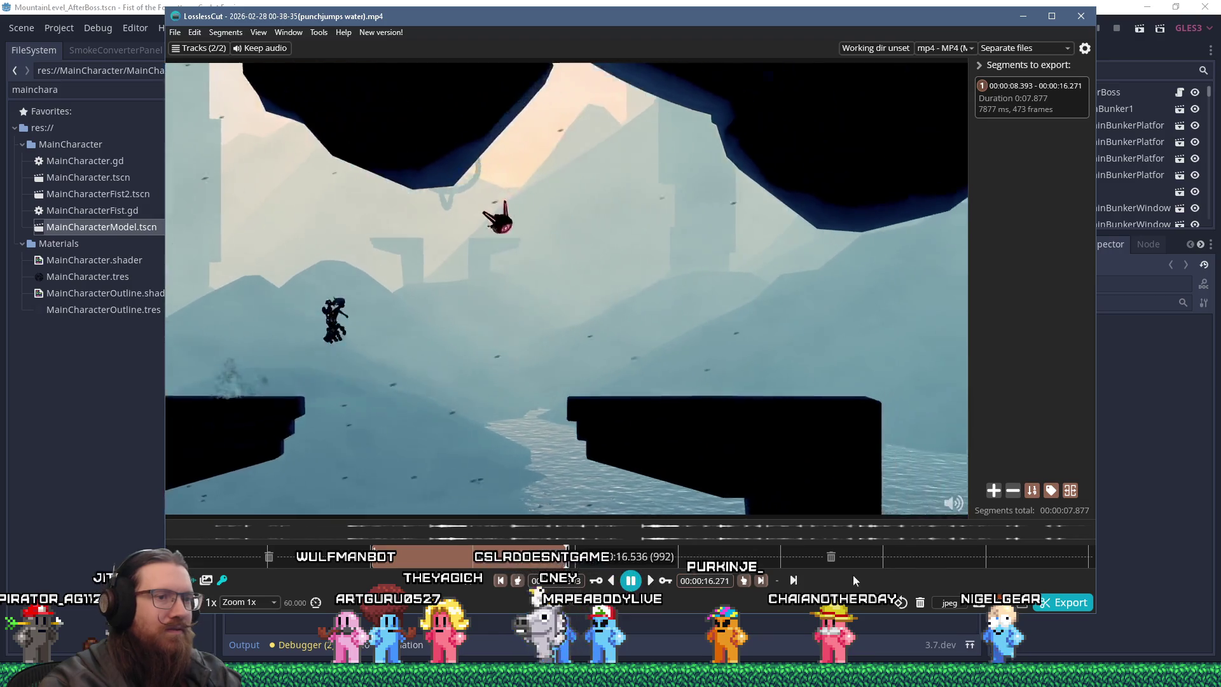
click(937, 564)
drag(936, 566, 801, 560)
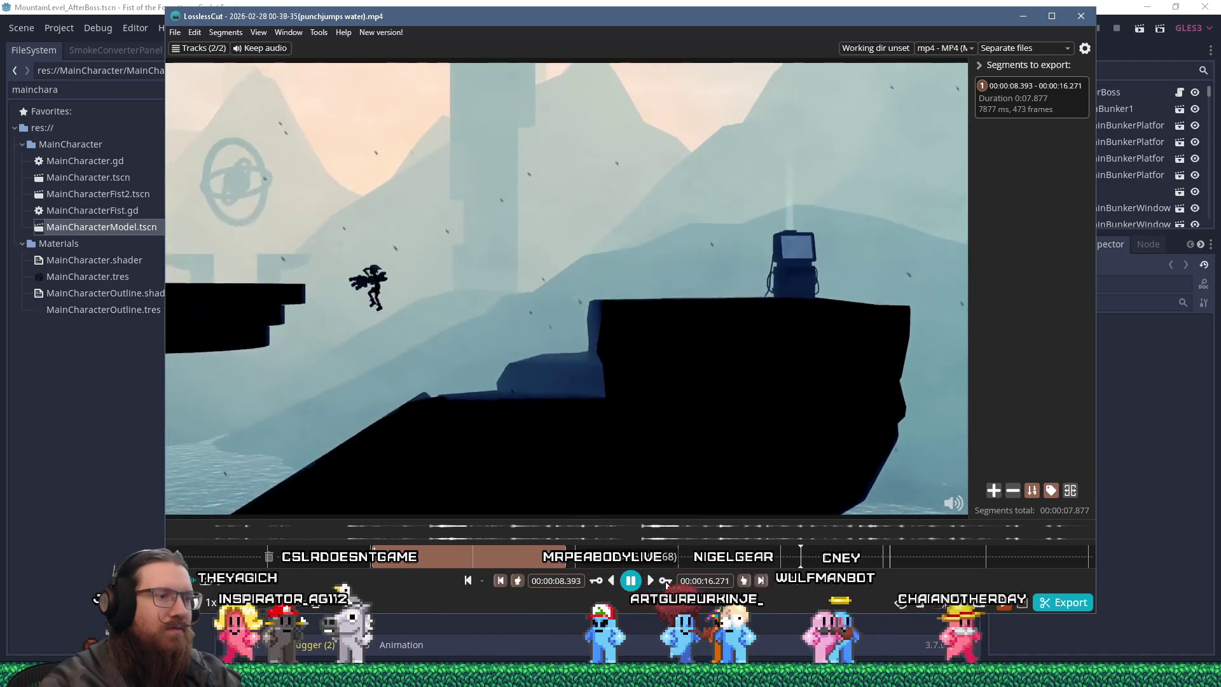
click(789, 559)
click(784, 558)
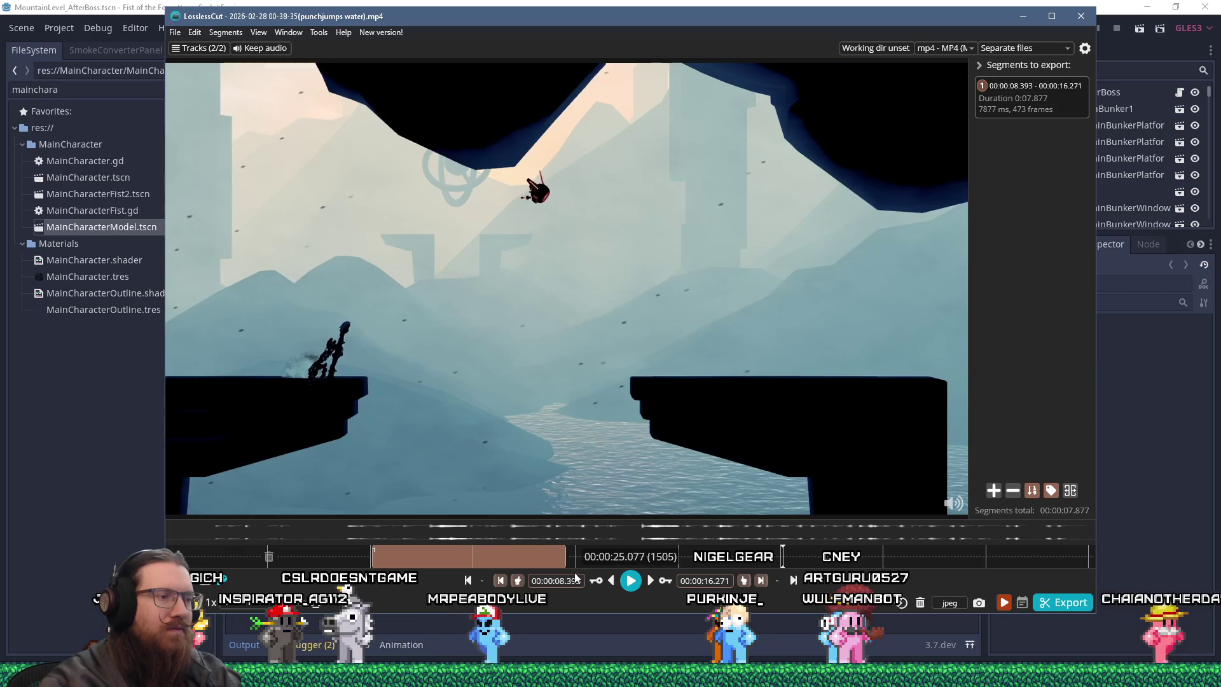
key(i)
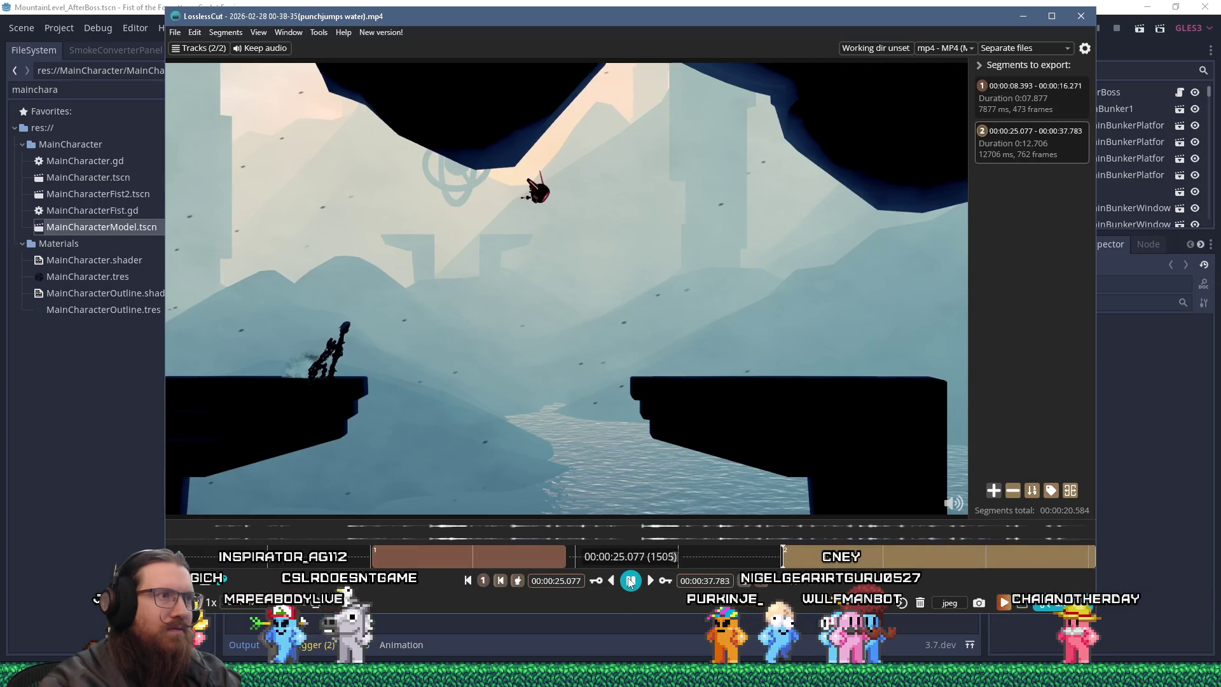
End the second segment at 32.511, export both clips, and close LosslessCut.
click(630, 580)
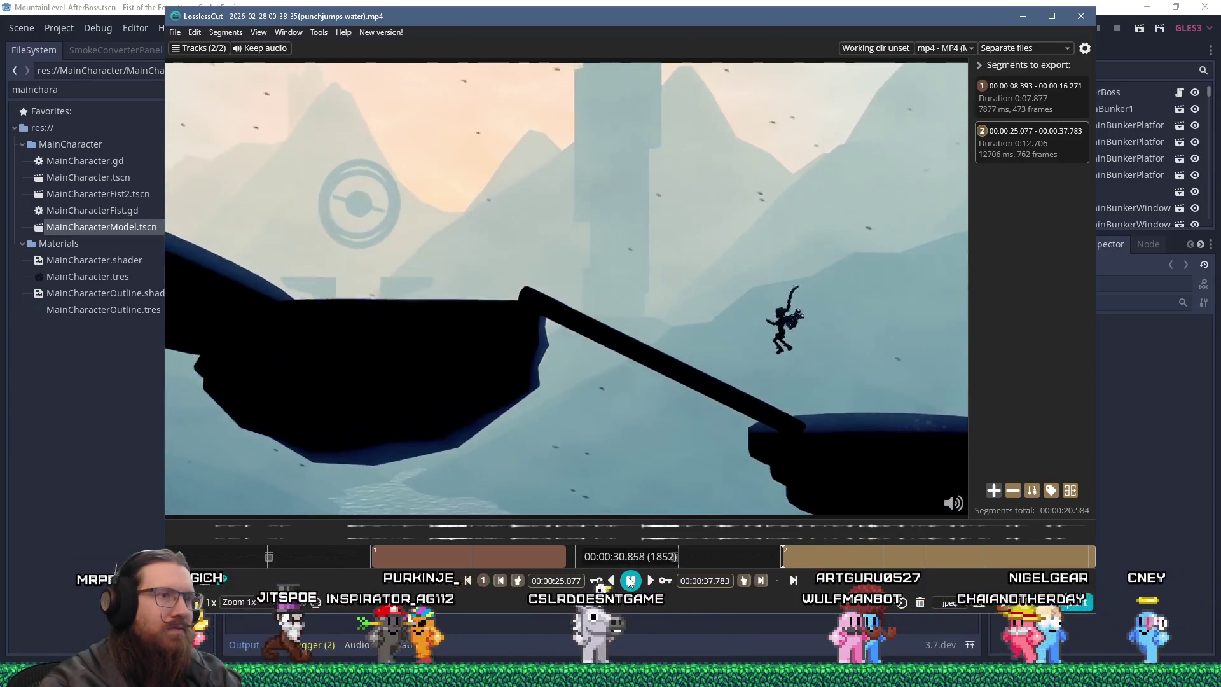
click(630, 580)
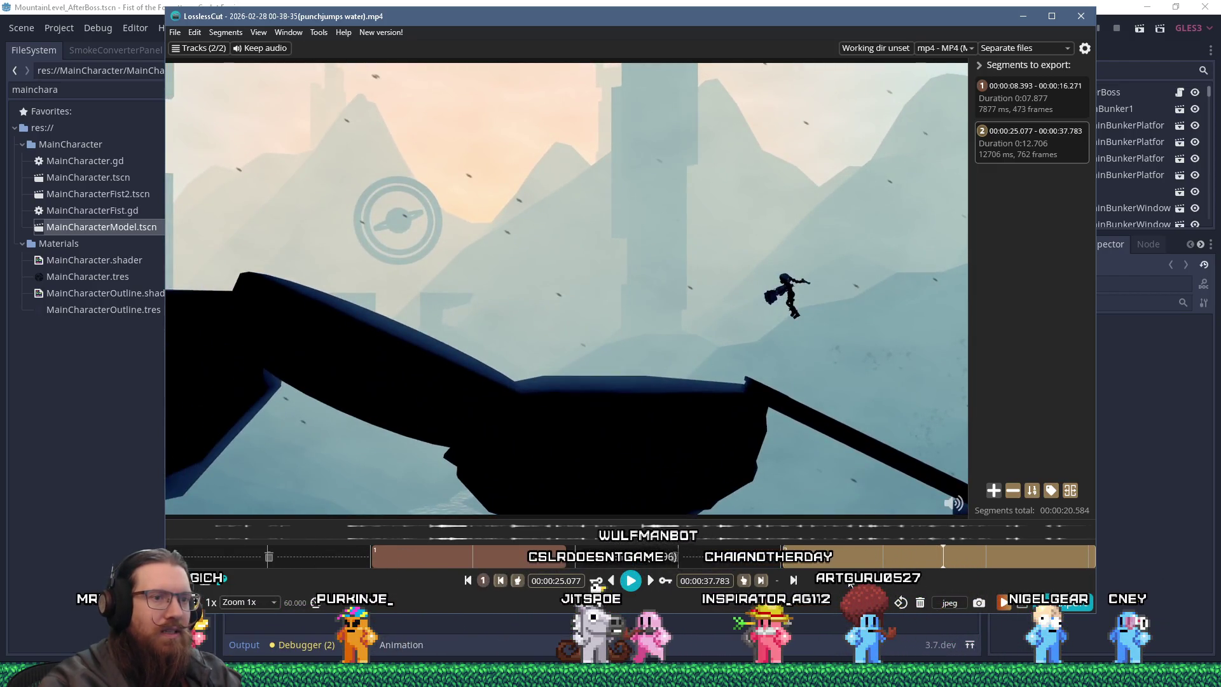
click(631, 581)
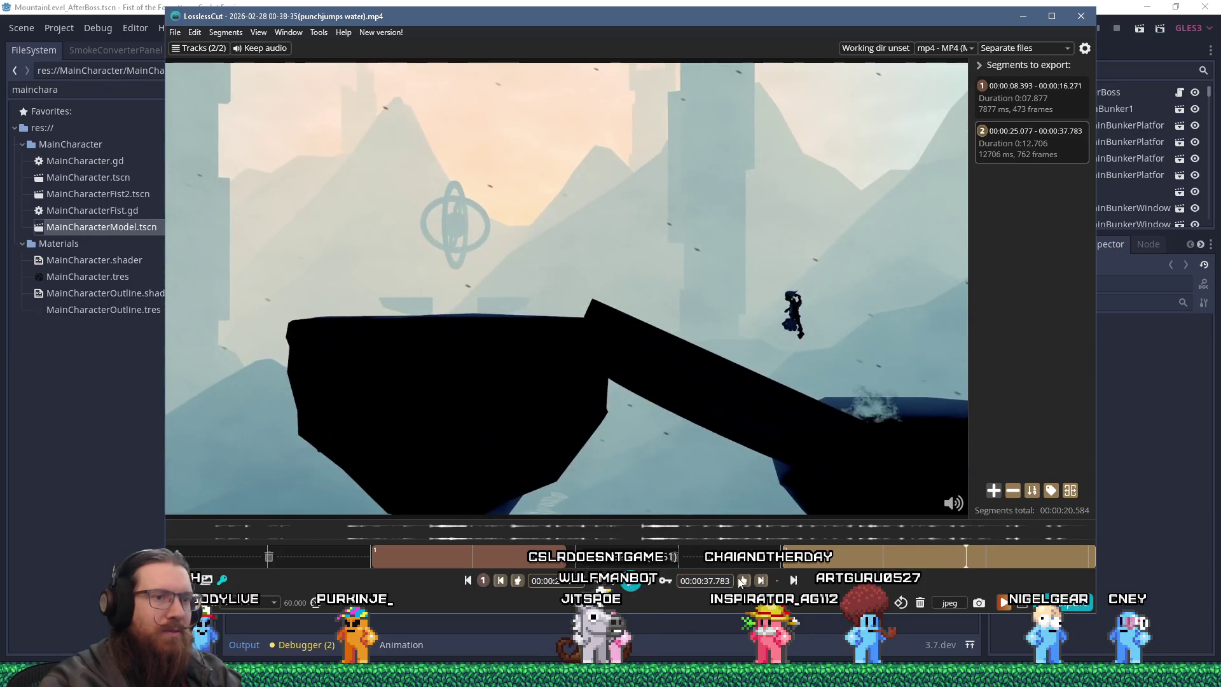
key(e)
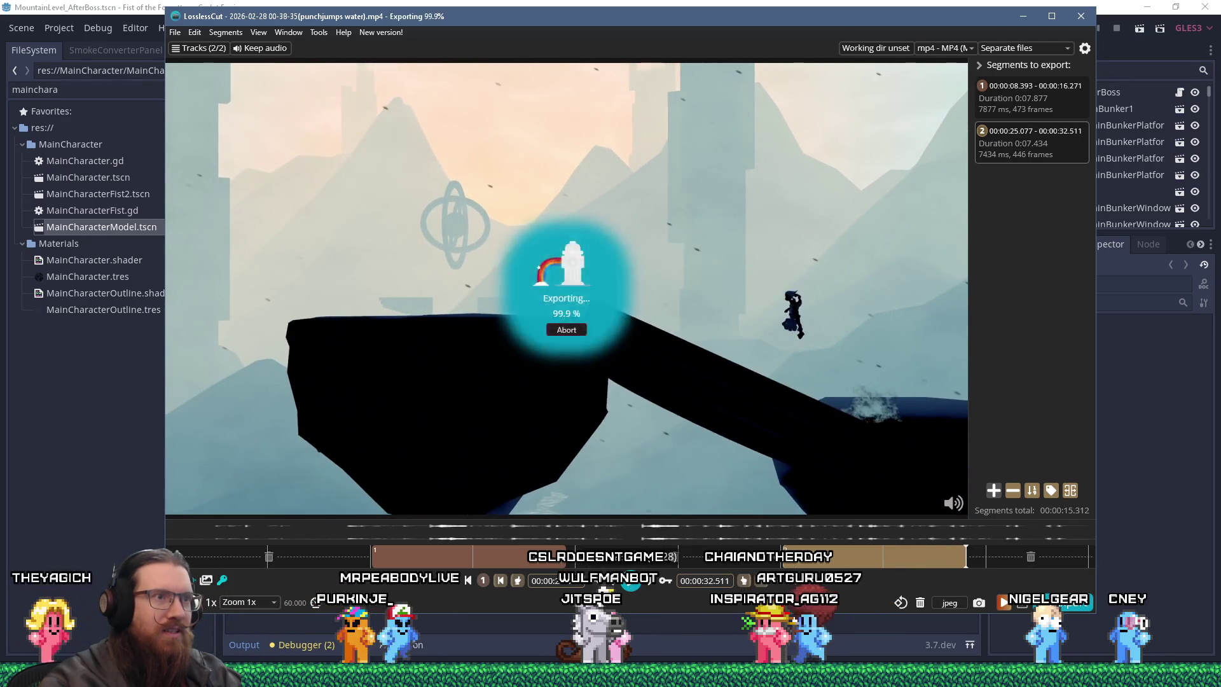
click(473, 396)
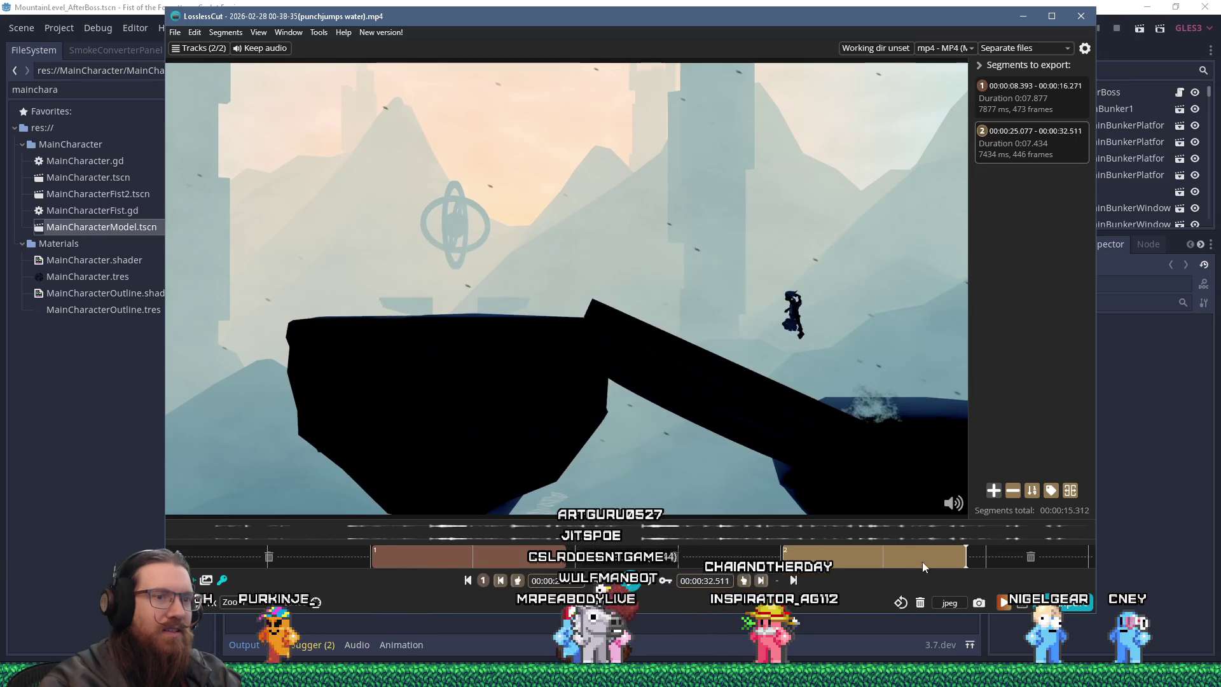
click(919, 606)
click(1022, 16)
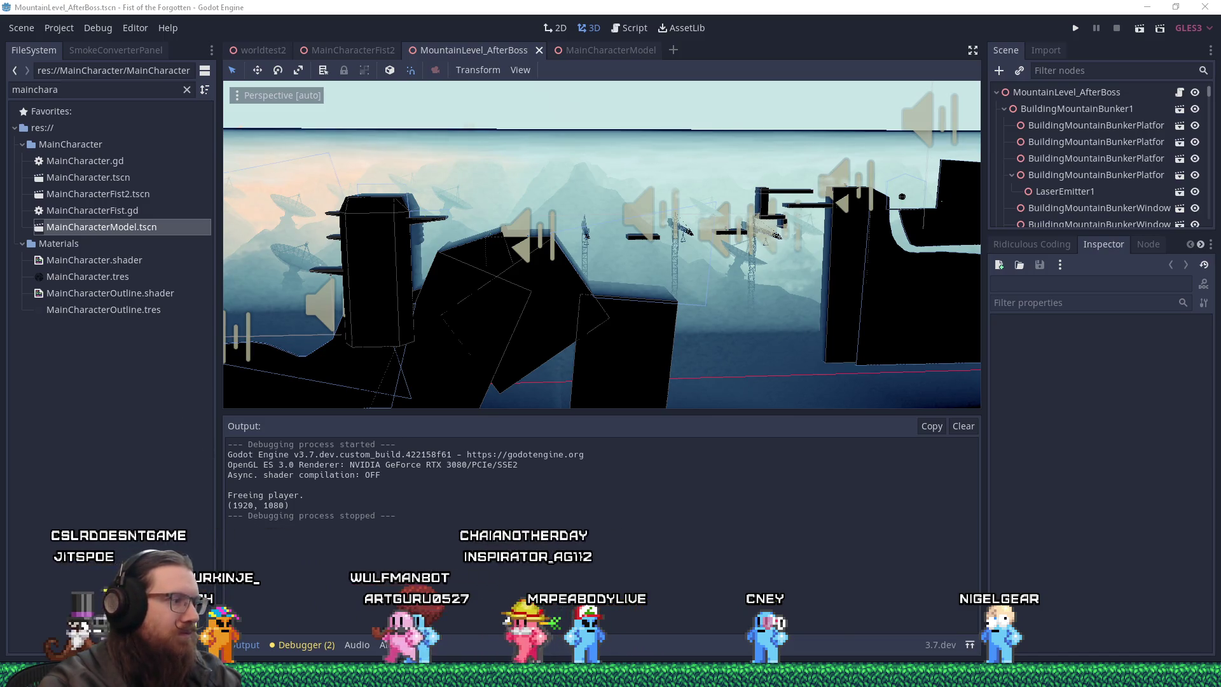
Select both exported punchjumps water clips in the FOTF_Devlog_20211111 folder and bring VEGAS Pro forward.
mouse_move(419, 673)
click(612, 619)
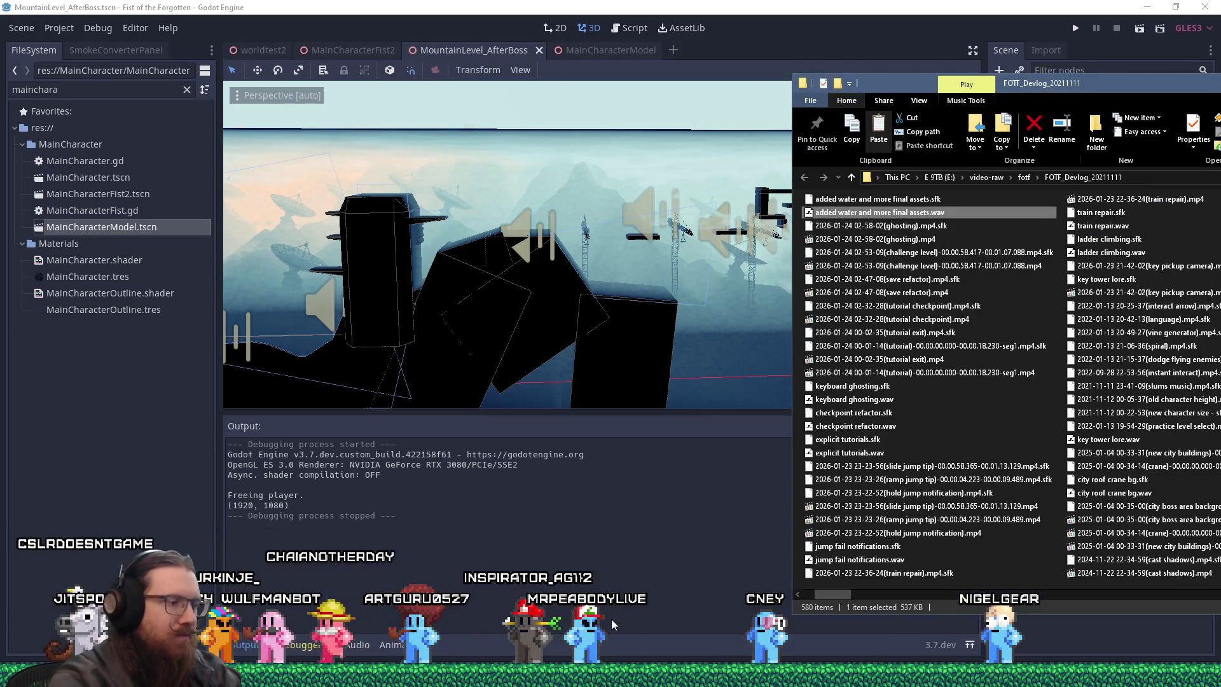
scroll(1004, 381, down, 10)
ctrl+click(975, 529)
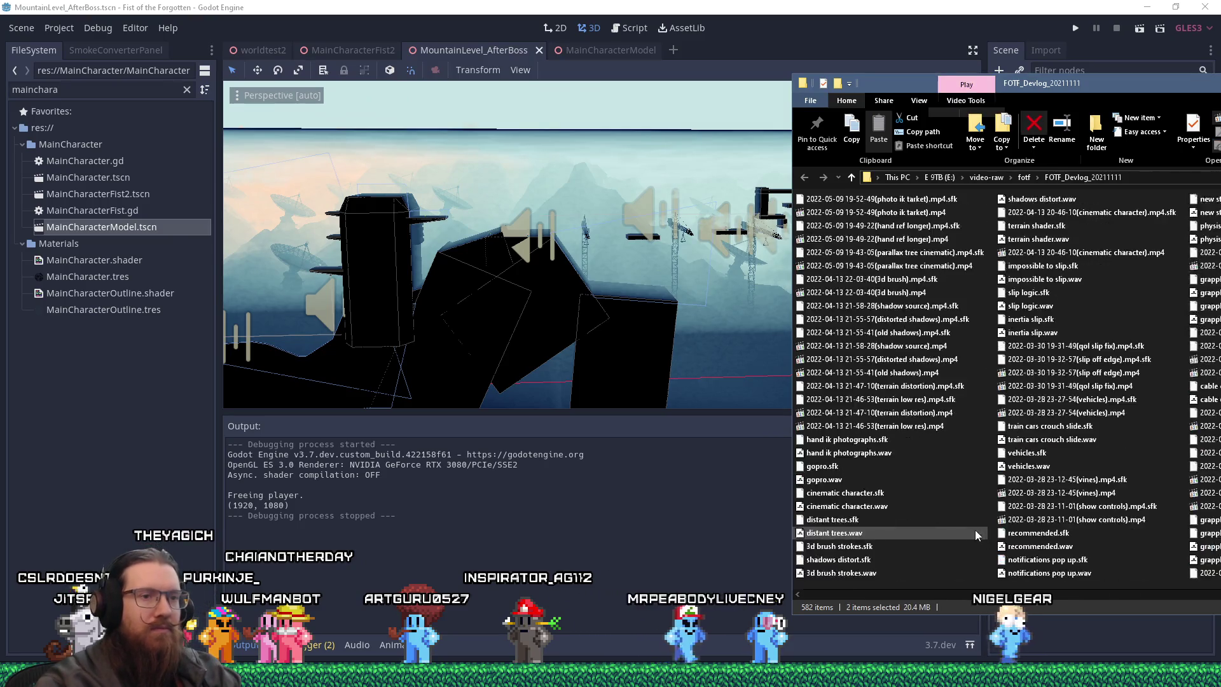
drag(902, 83, 715, 49)
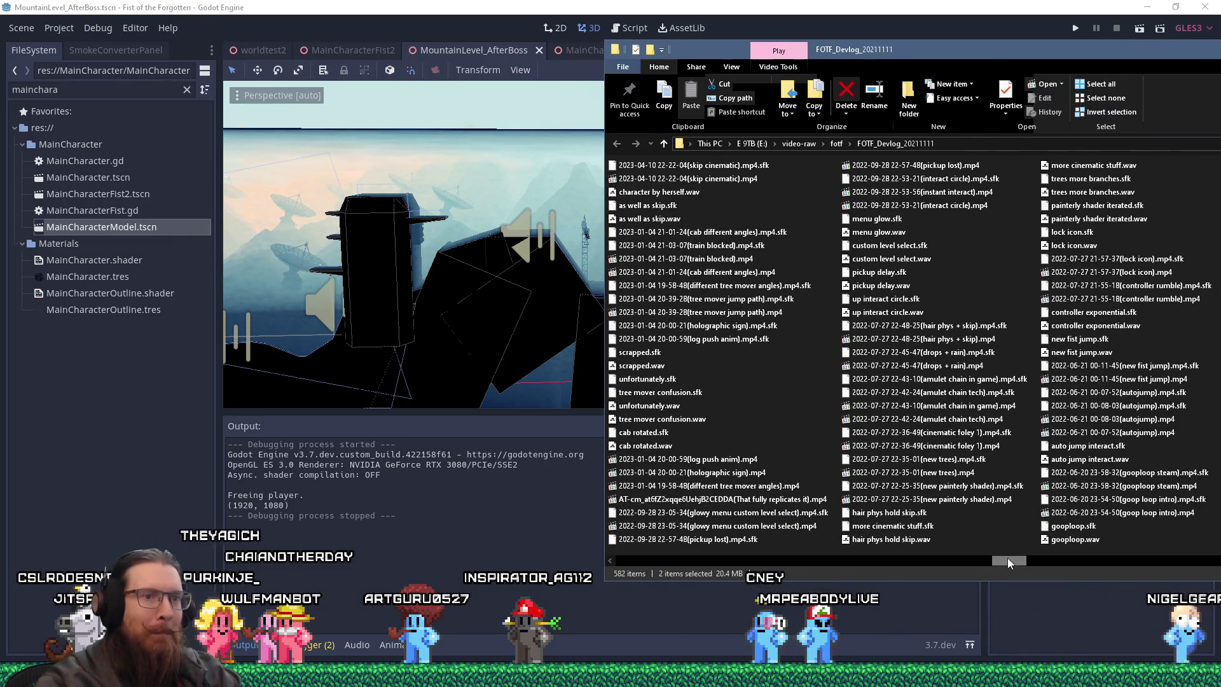
scroll(644, 547, up, 10)
scroll(611, 543, down, 15)
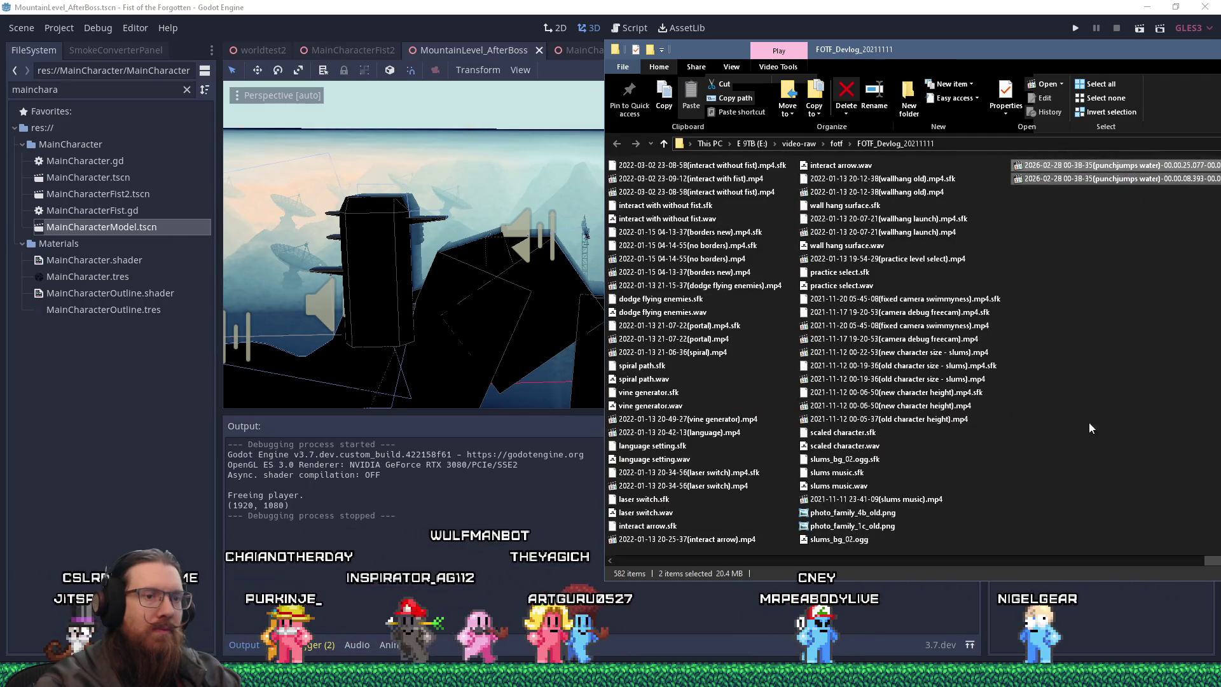
click(1036, 598)
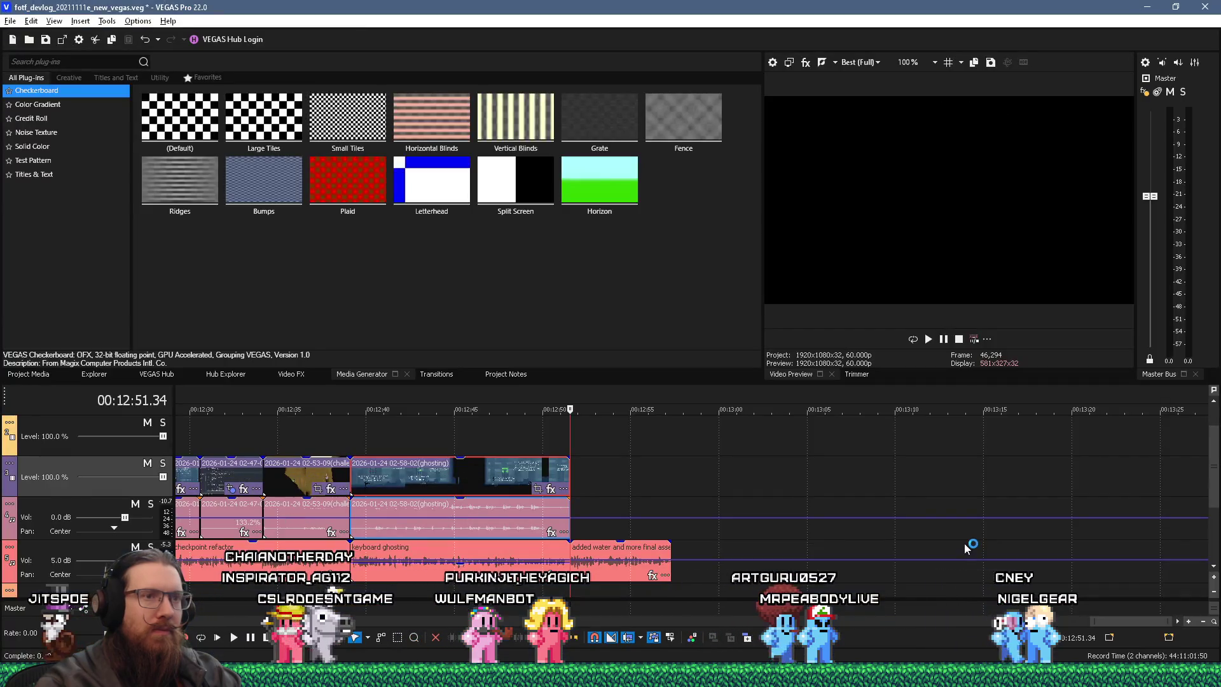
Add both punchjumps water clips to the timeline and move one right after the ghosting clips.
mouse_move(1081, 172)
mouse_down()
mouse_move(1084, 184)
mouse_move(860, 482)
mouse_move(764, 478)
mouse_up()
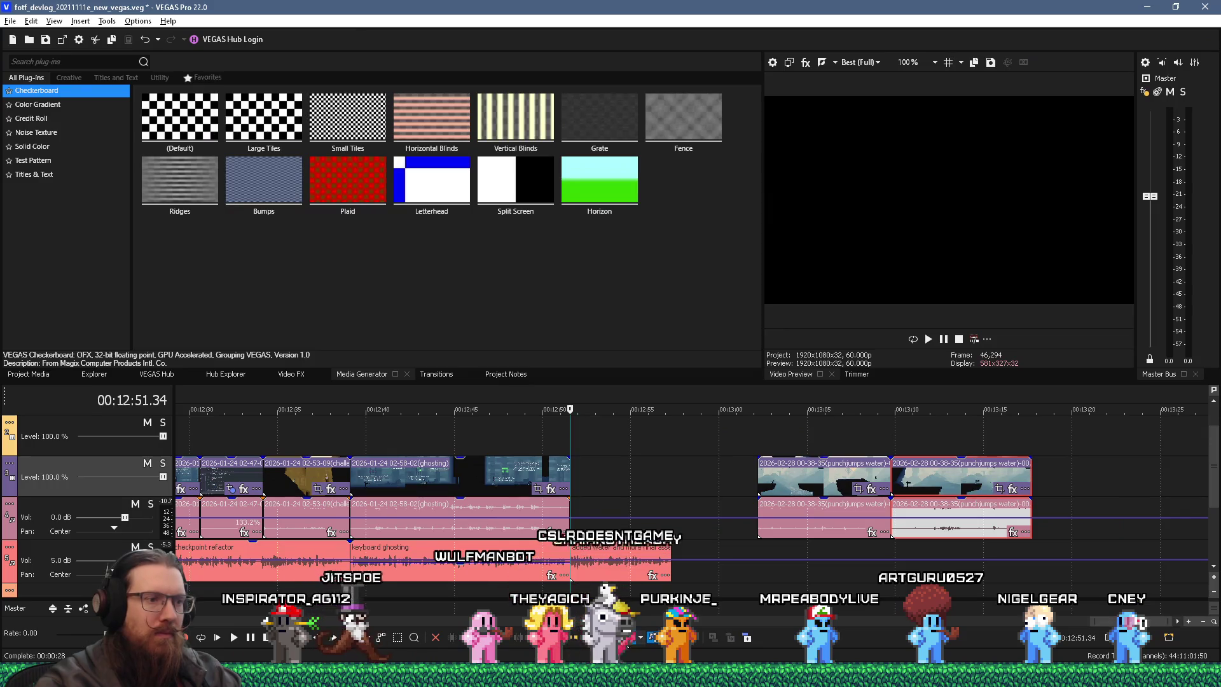
click(766, 482)
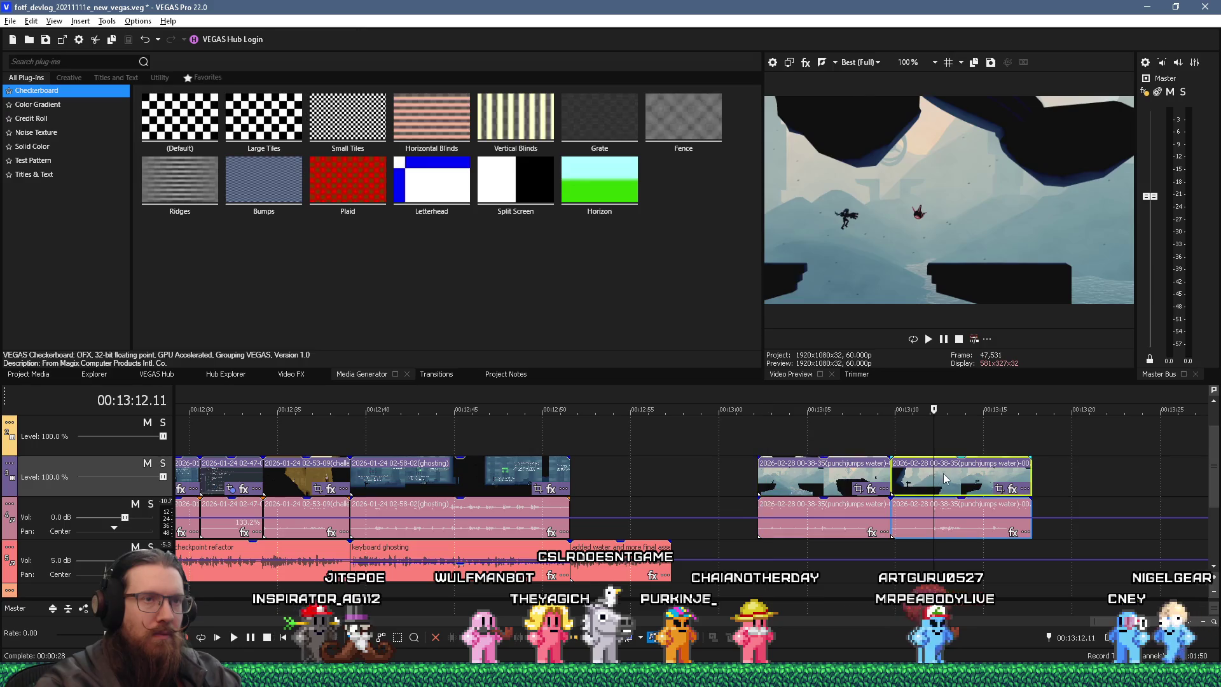
mouse_move(945, 478)
mouse_down()
mouse_move(582, 472)
mouse_move(592, 481)
mouse_up()
Preview the edit from about 12:51 and trim the start of the remaining punchjumps clip.
click(566, 452)
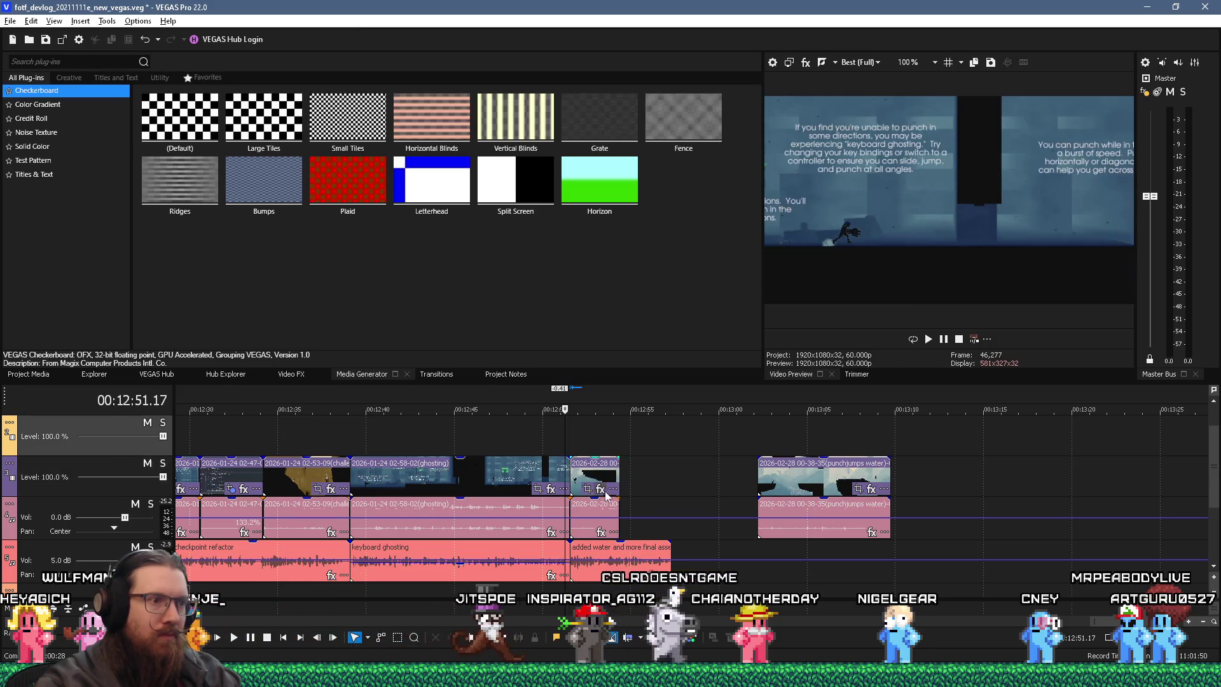
key(space)
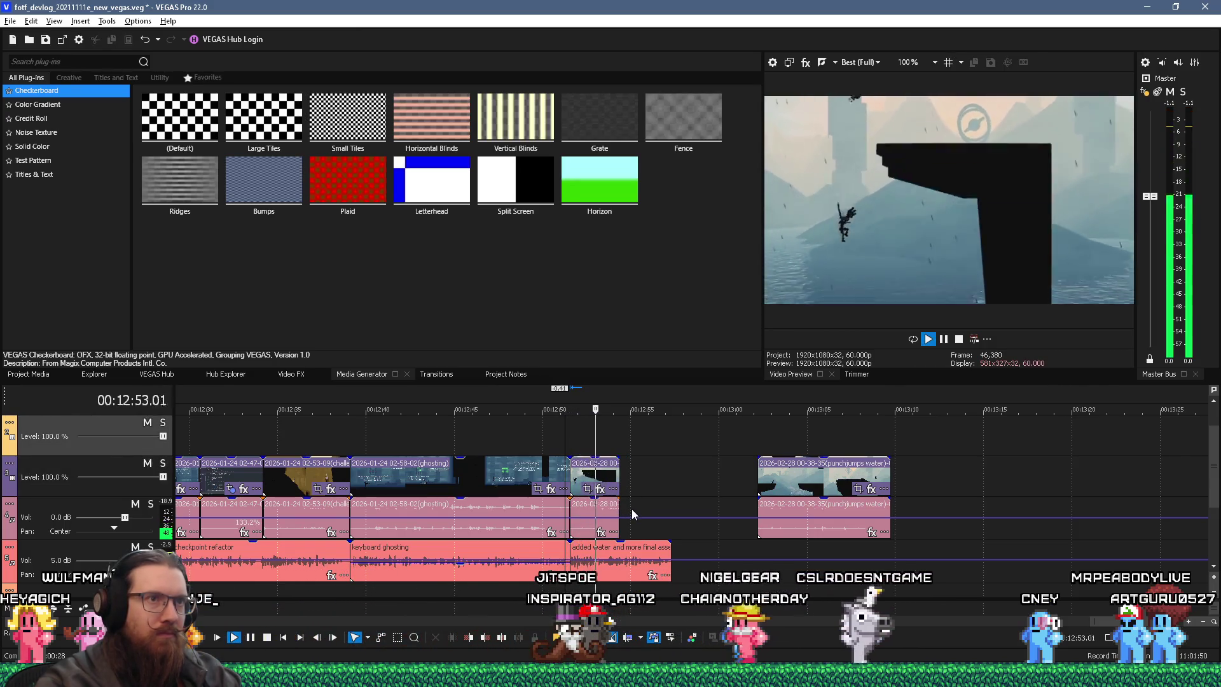
key(space)
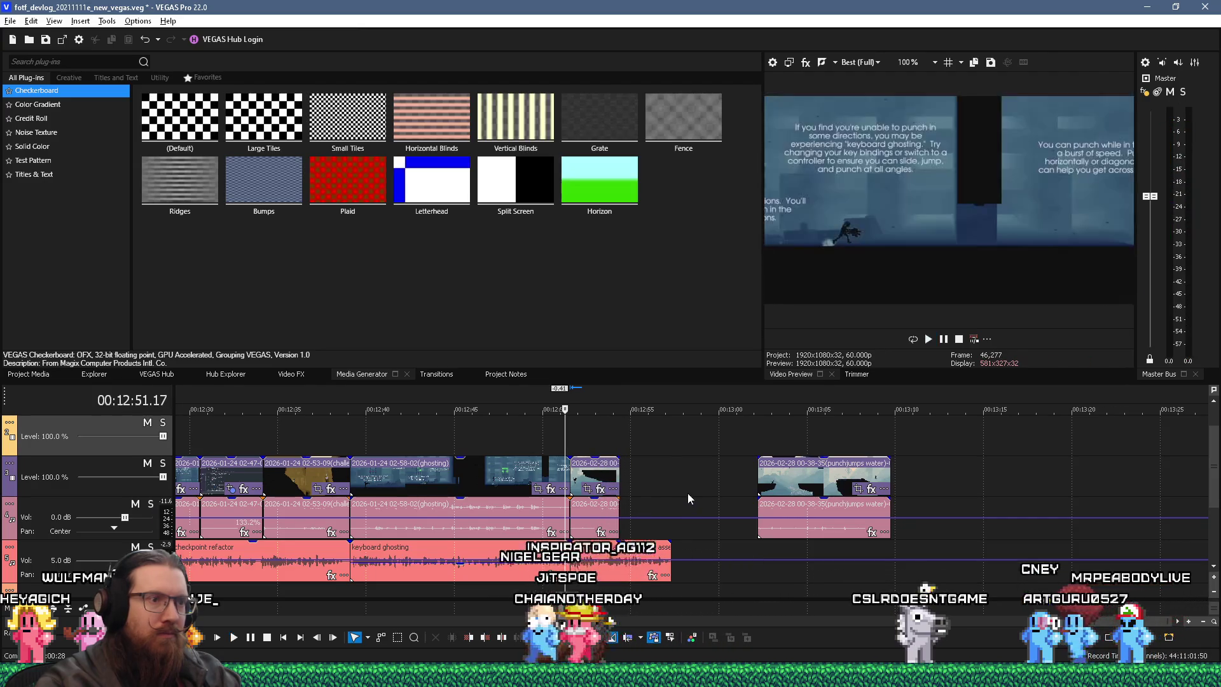
click(793, 483)
mouse_move(755, 477)
mouse_down()
mouse_move(805, 480)
mouse_move(642, 464)
mouse_move(616, 444)
mouse_up()
Play the edit from about 12:54, then move the edit point to the punch-jumps water clip's end.
click(616, 444)
key(space)
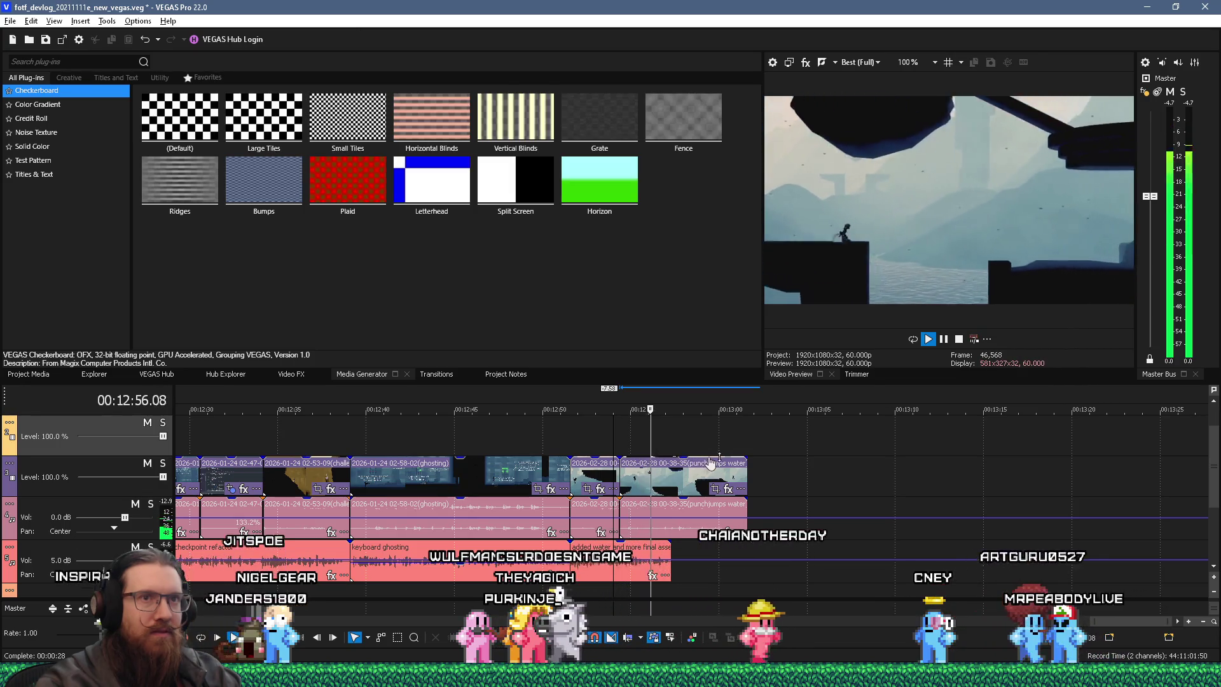
key(space)
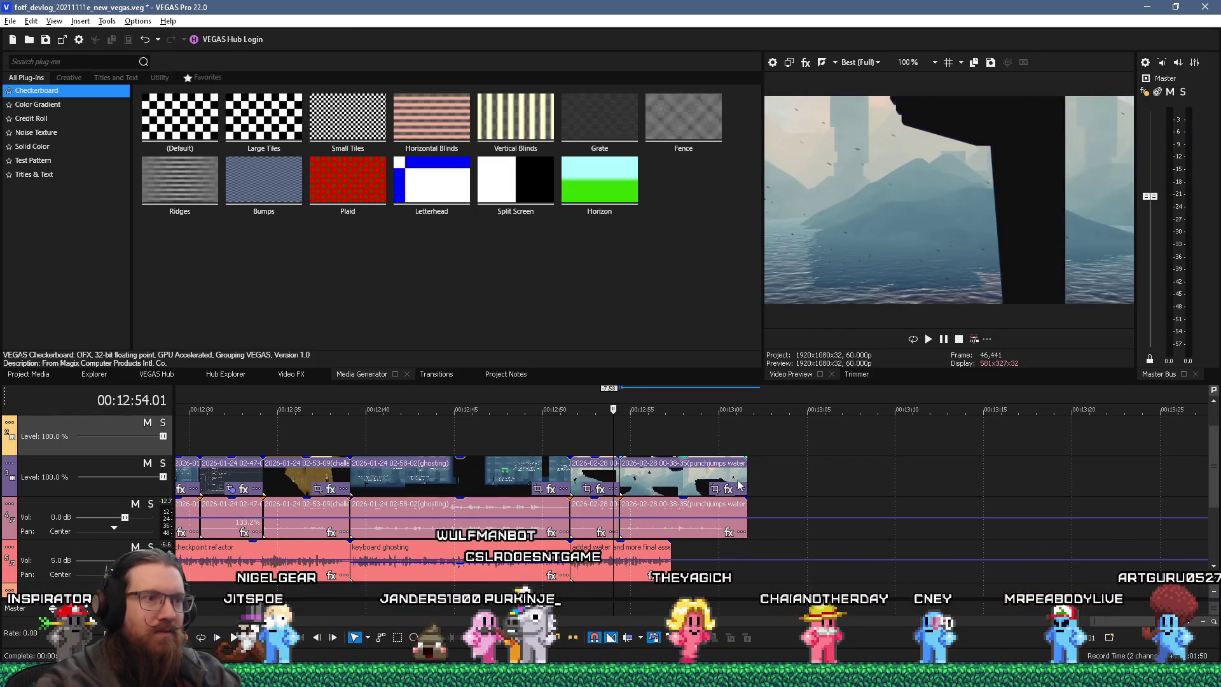
click(745, 472)
key(End)
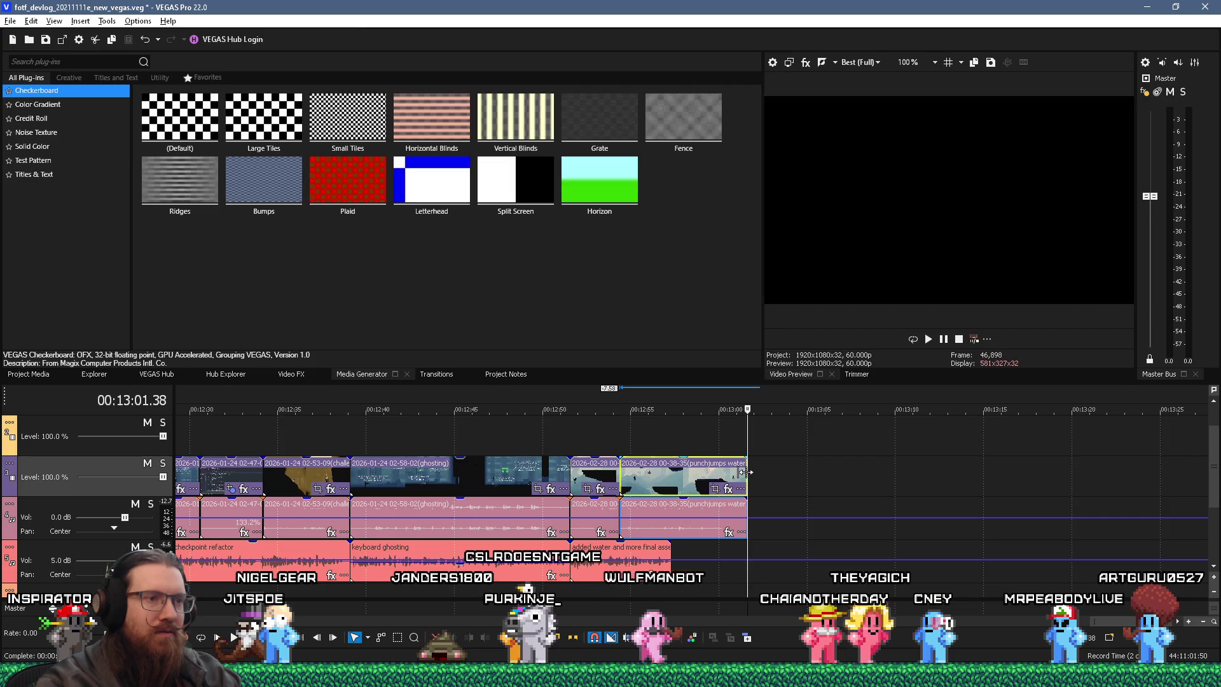
key(alt+Tab)
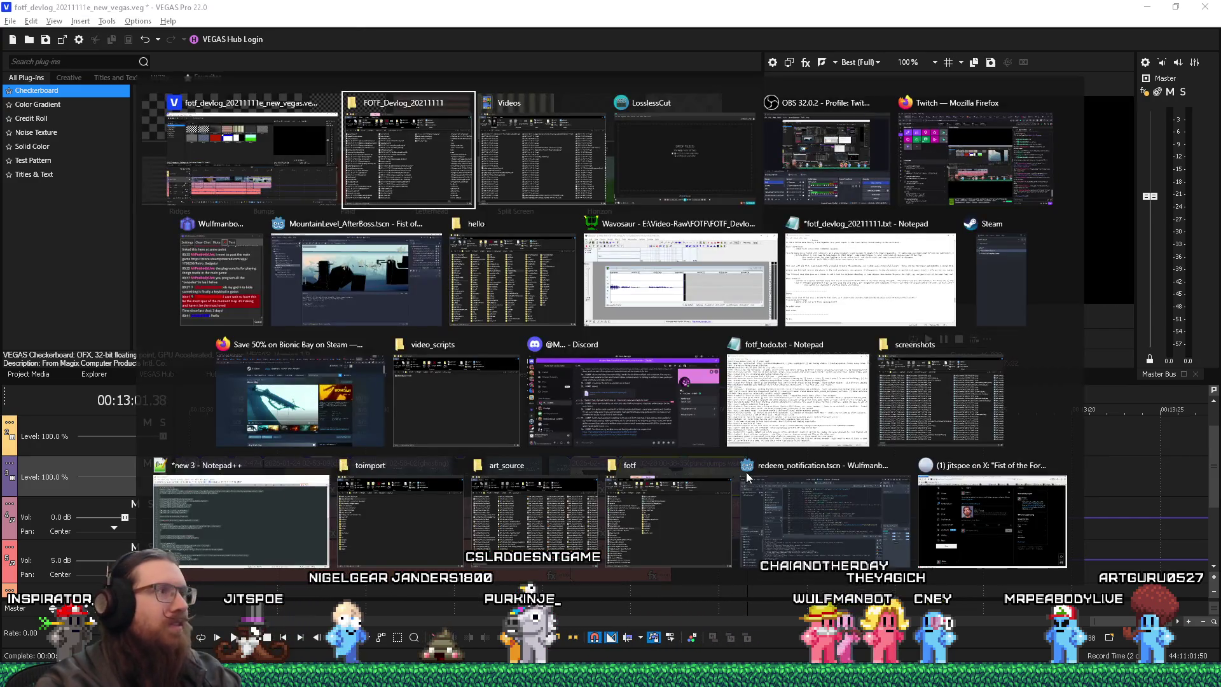
Drag the seg2 punchjumps water clip from the file list onto the end of the timeline.
key(Home)
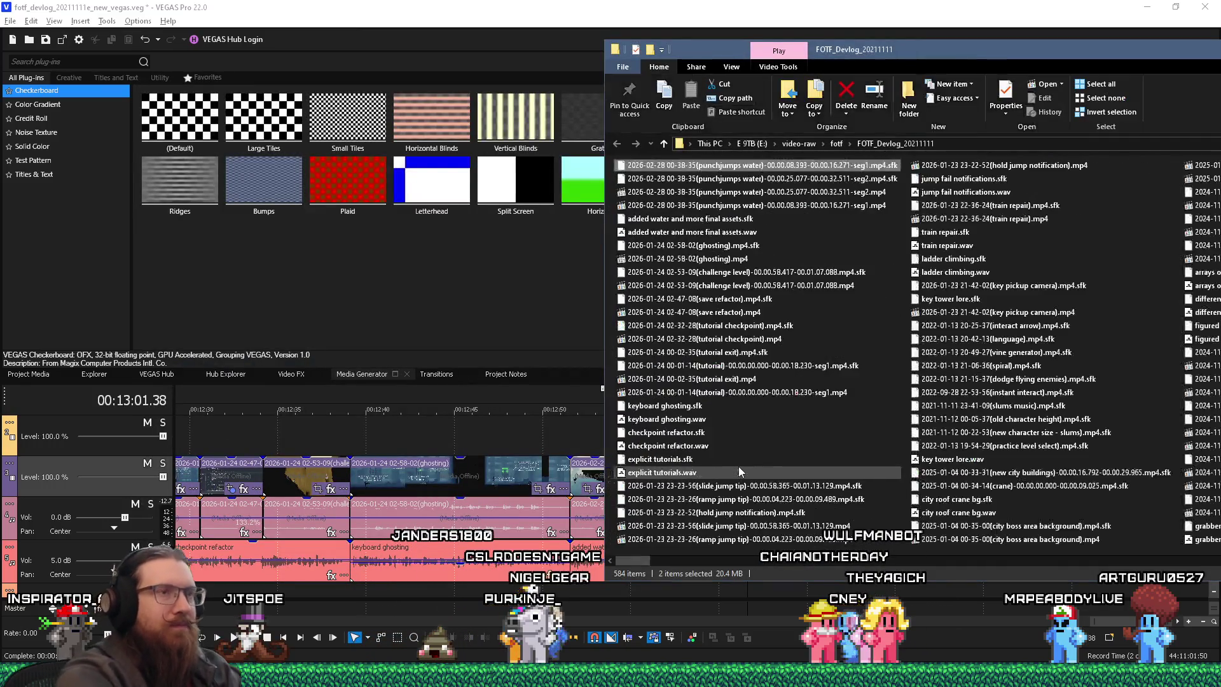
click(799, 194)
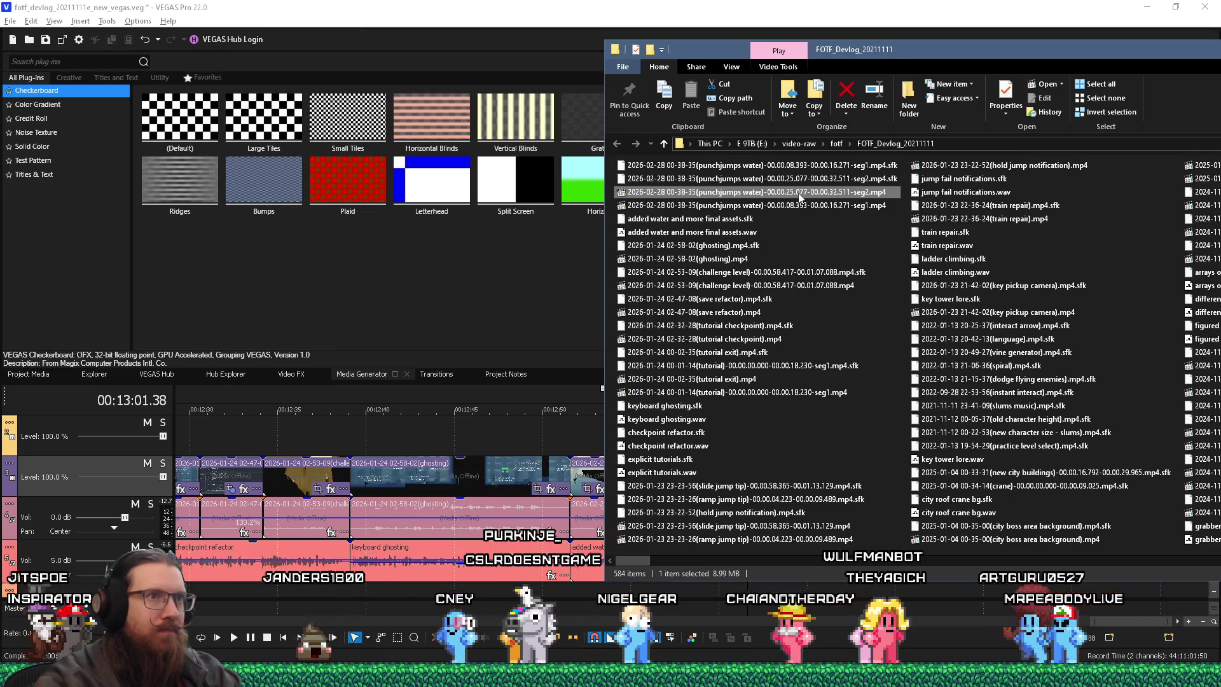
drag(799, 194, 621, 476)
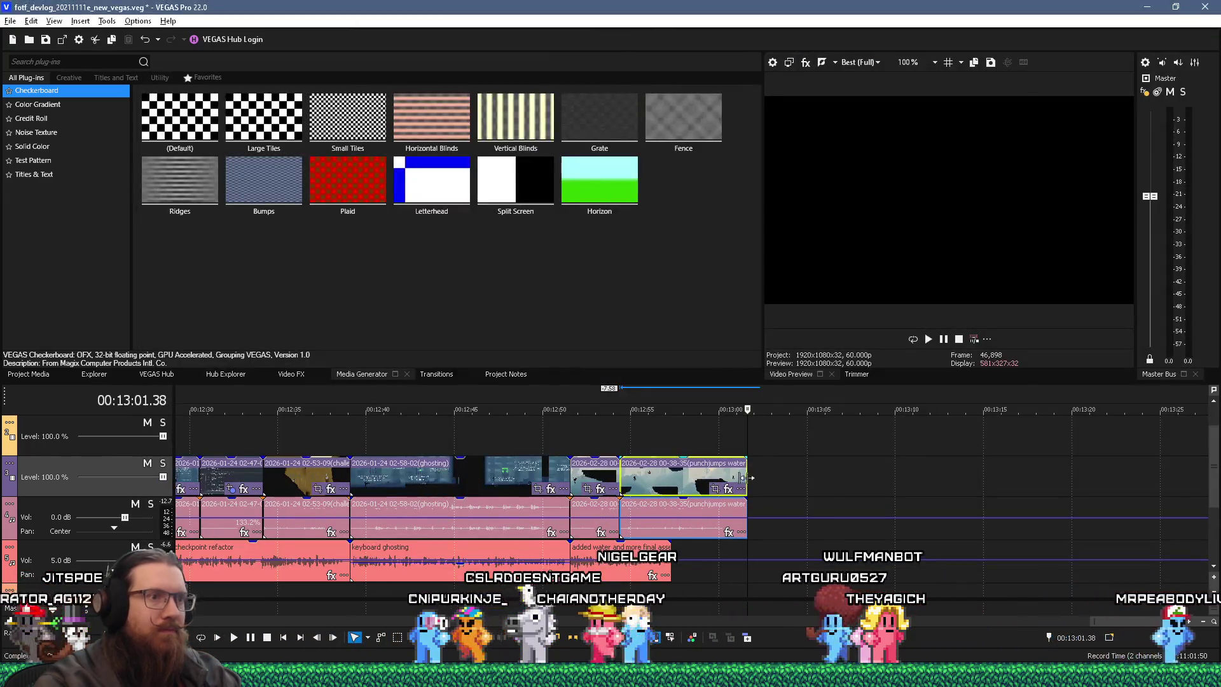
Trim the new clip's end, preview the join between the water clips, and save the project.
mouse_move(747, 487)
mouse_down()
mouse_move(654, 487)
mouse_move(671, 486)
mouse_up()
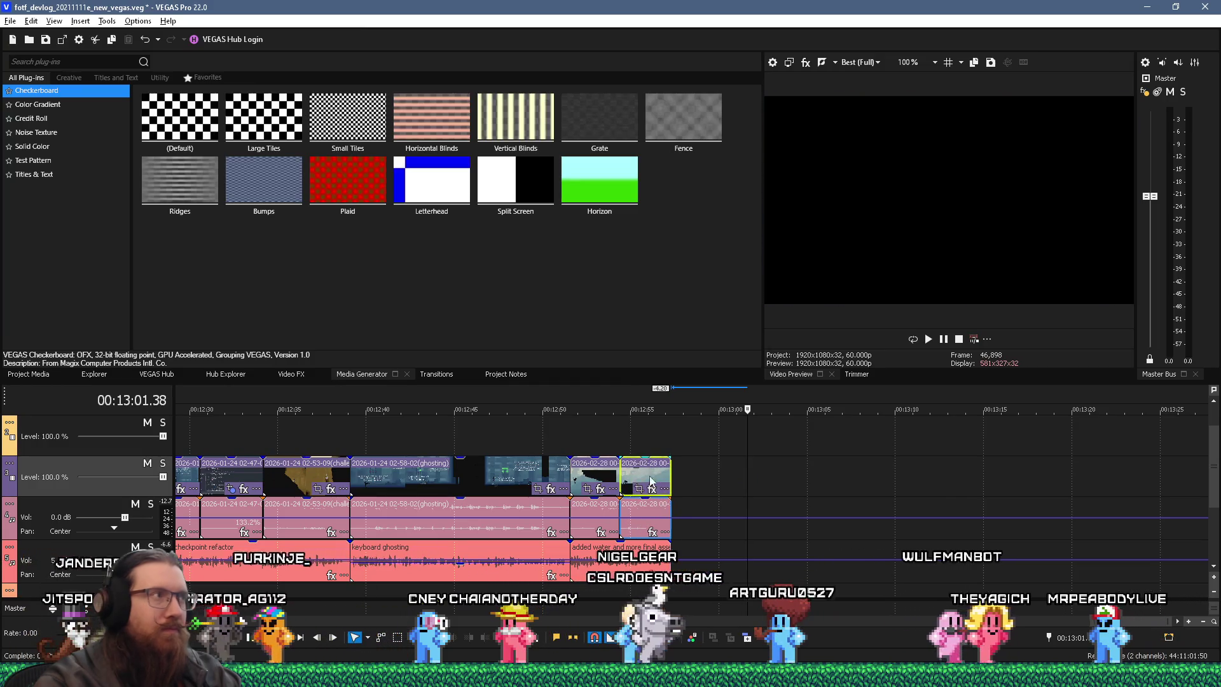
click(578, 515)
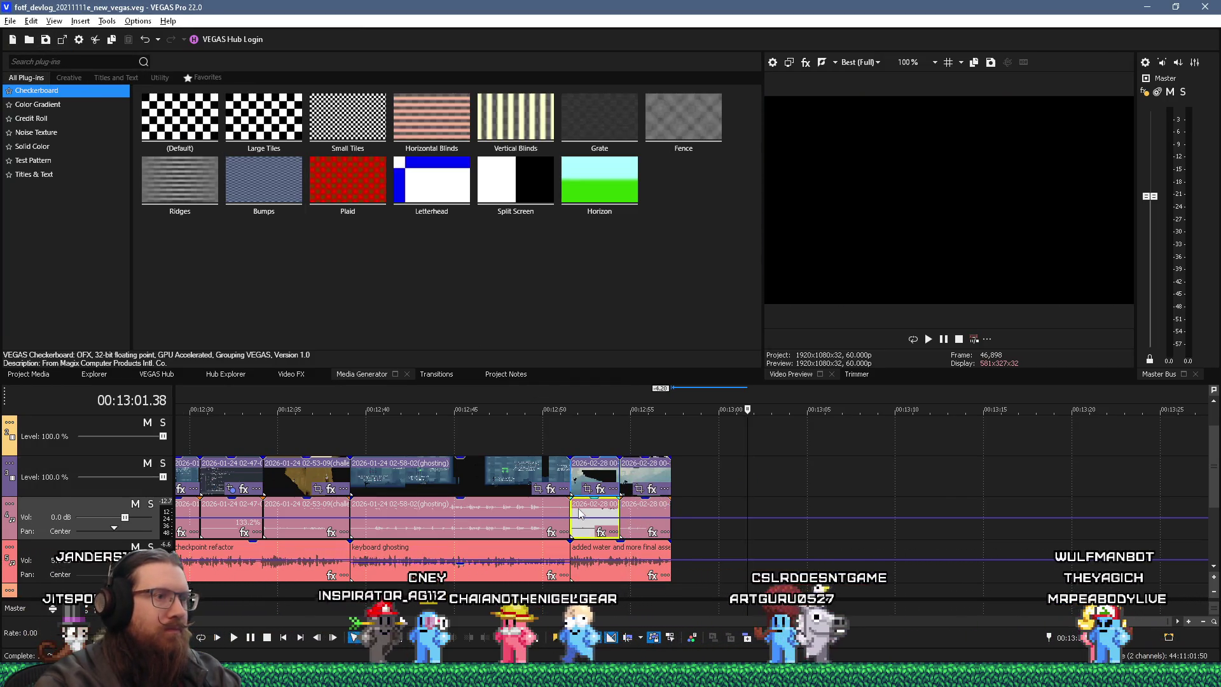
scroll(636, 512, up, 5)
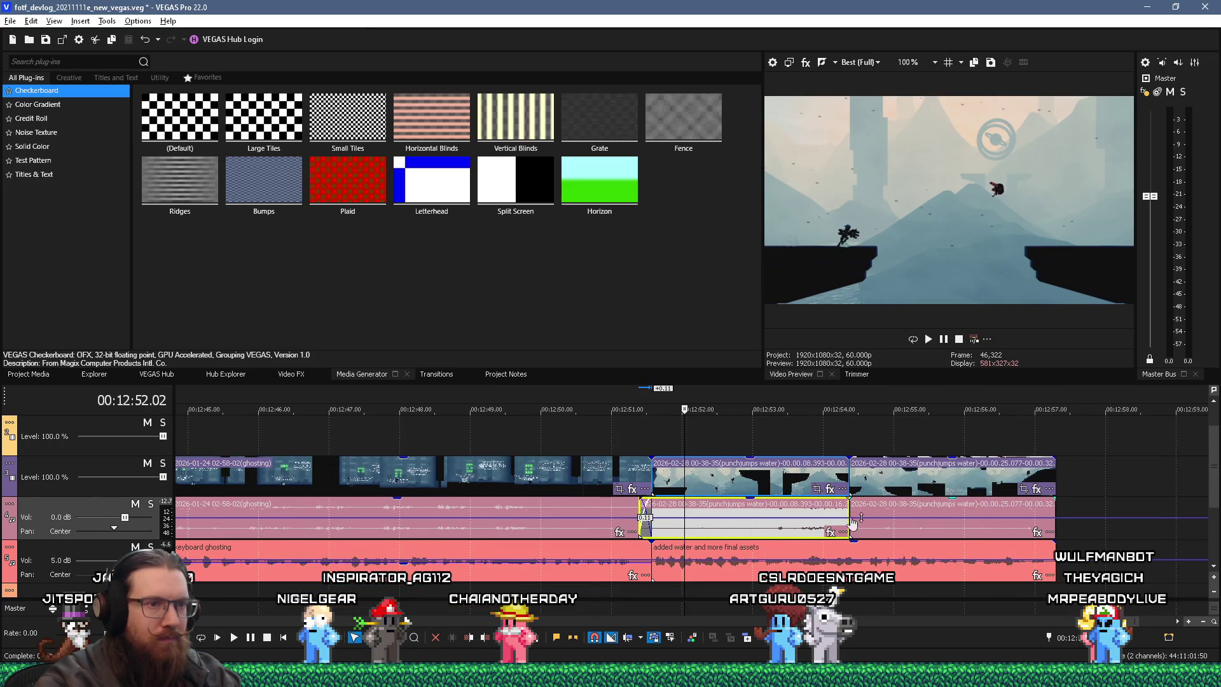
click(839, 455)
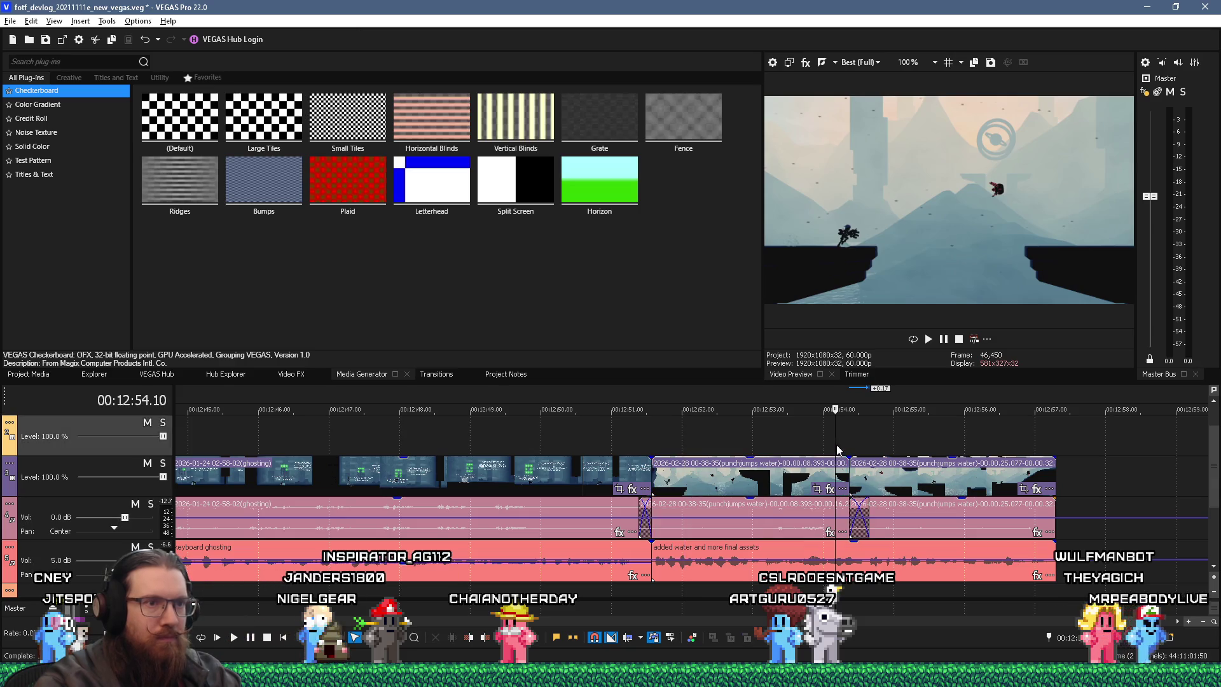
key(space)
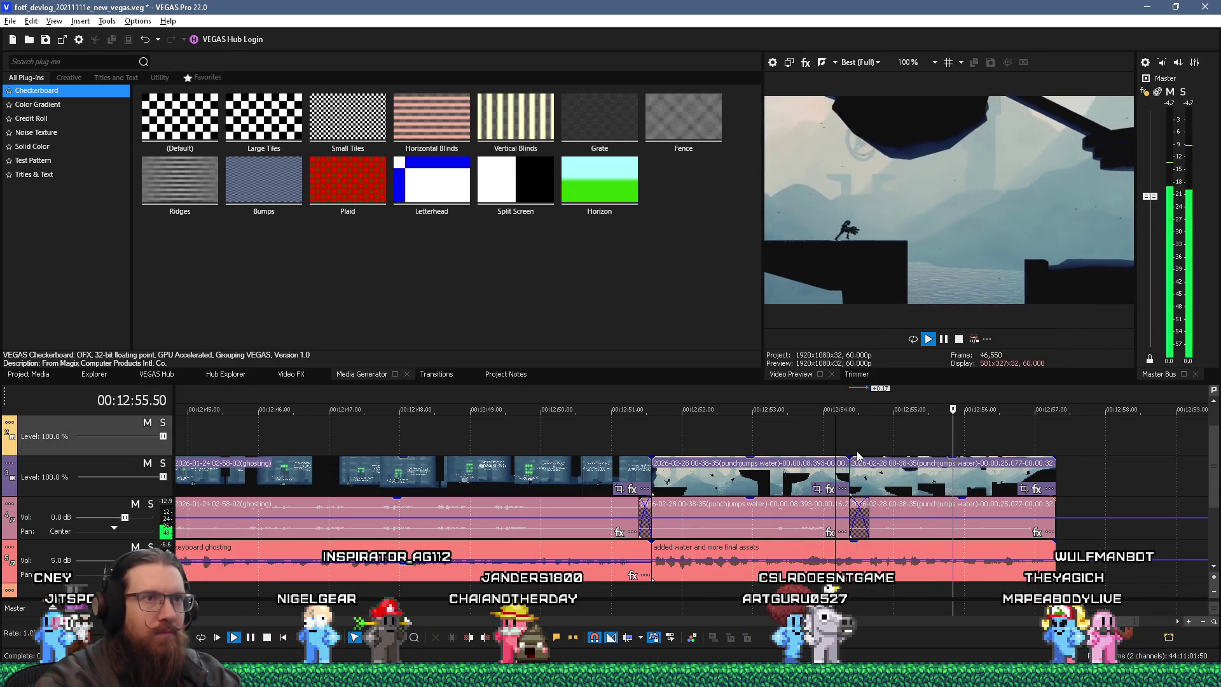
key(space)
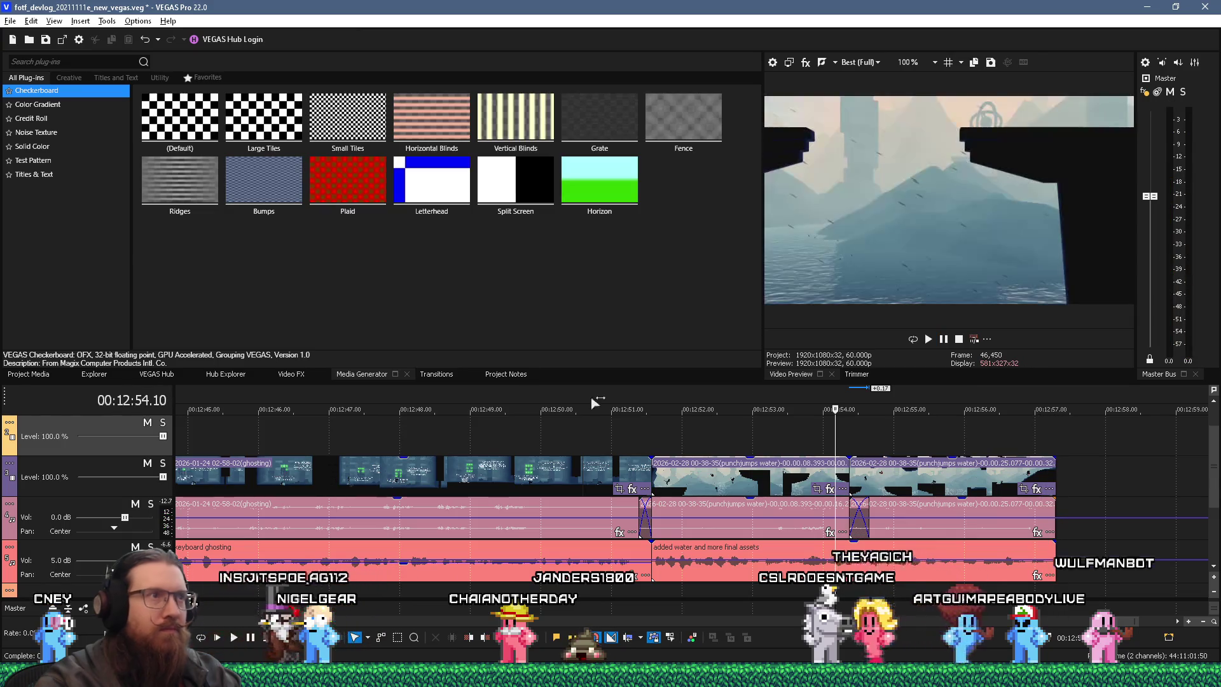
click(45, 41)
key(super+Tab)
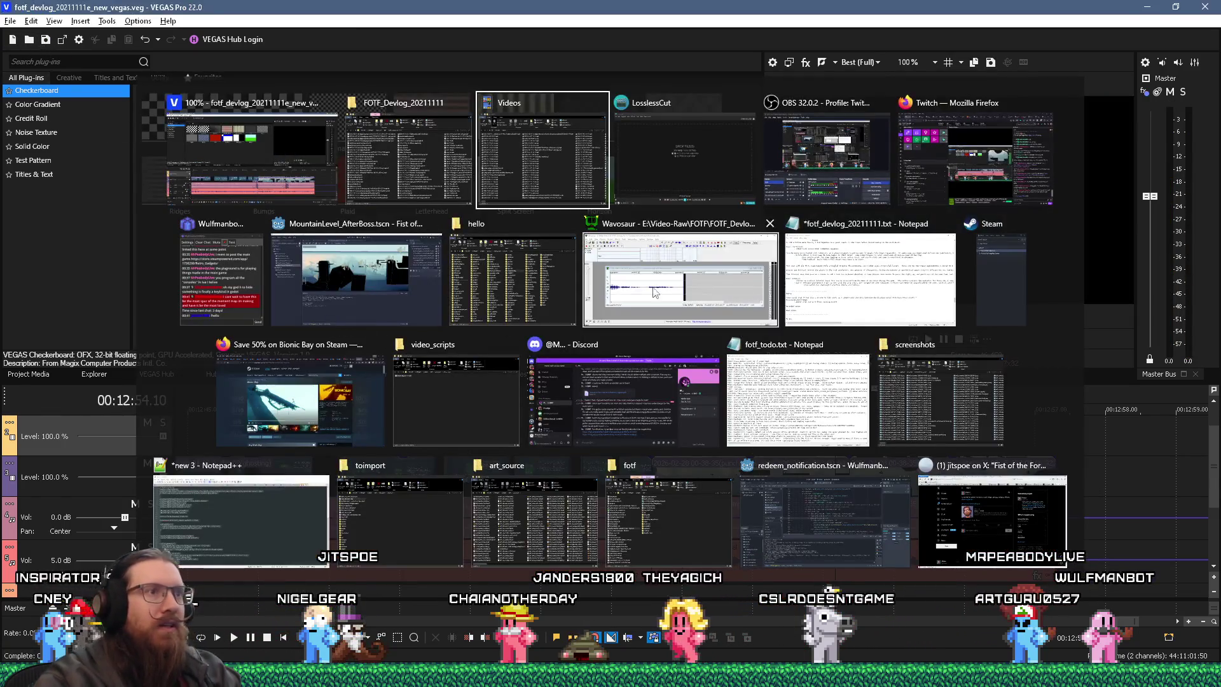
Move the punch-jumps water note from under Doing to above the dashed separator and save the notes.
click(869, 279)
drag(472, 445, 151, 422)
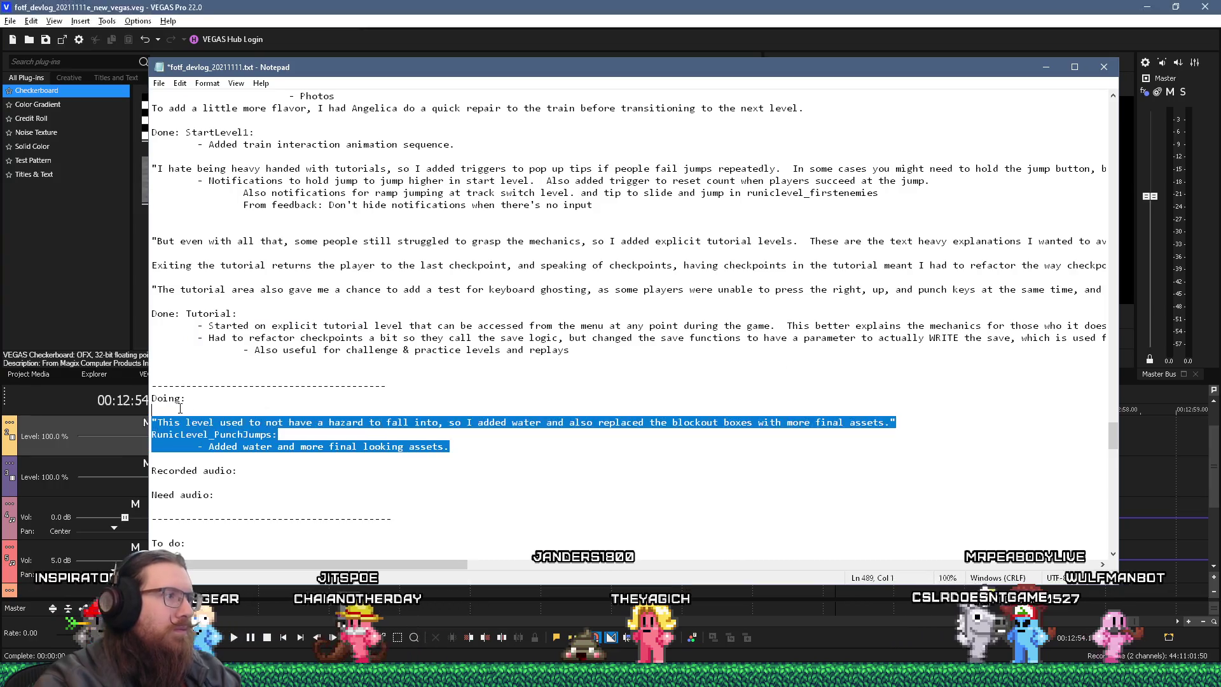
key(ctrl+x)
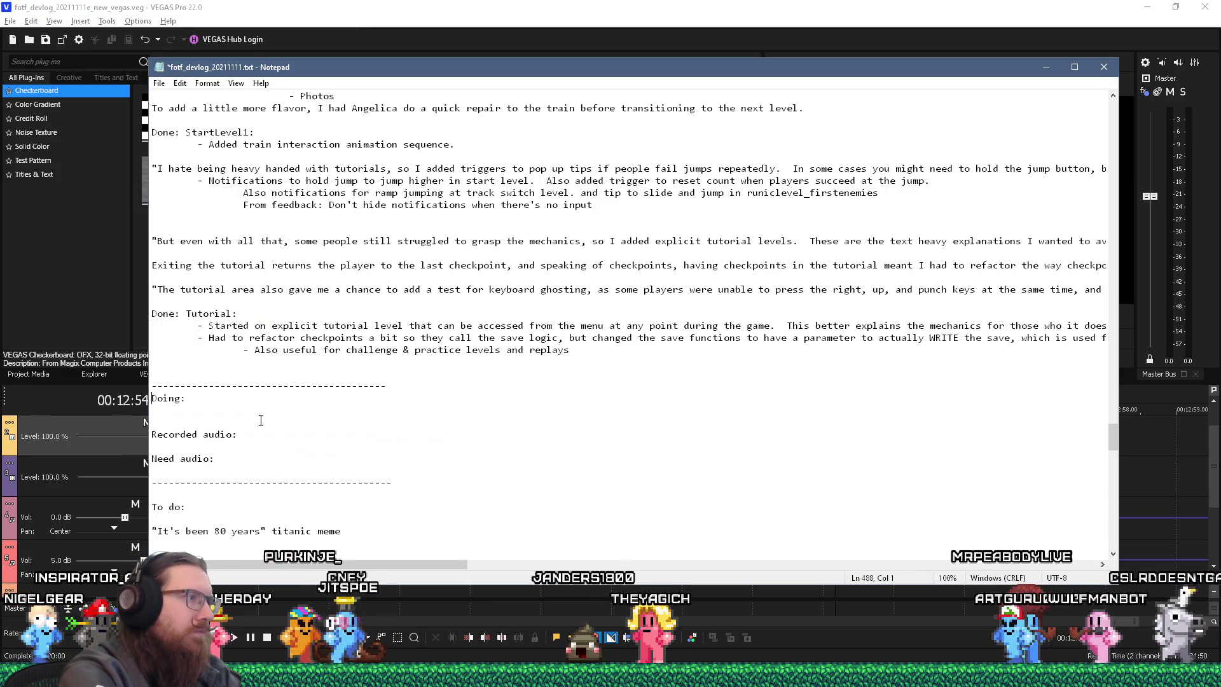
key(Up)
key(Up)
key(Up)
key(ctrl+v)
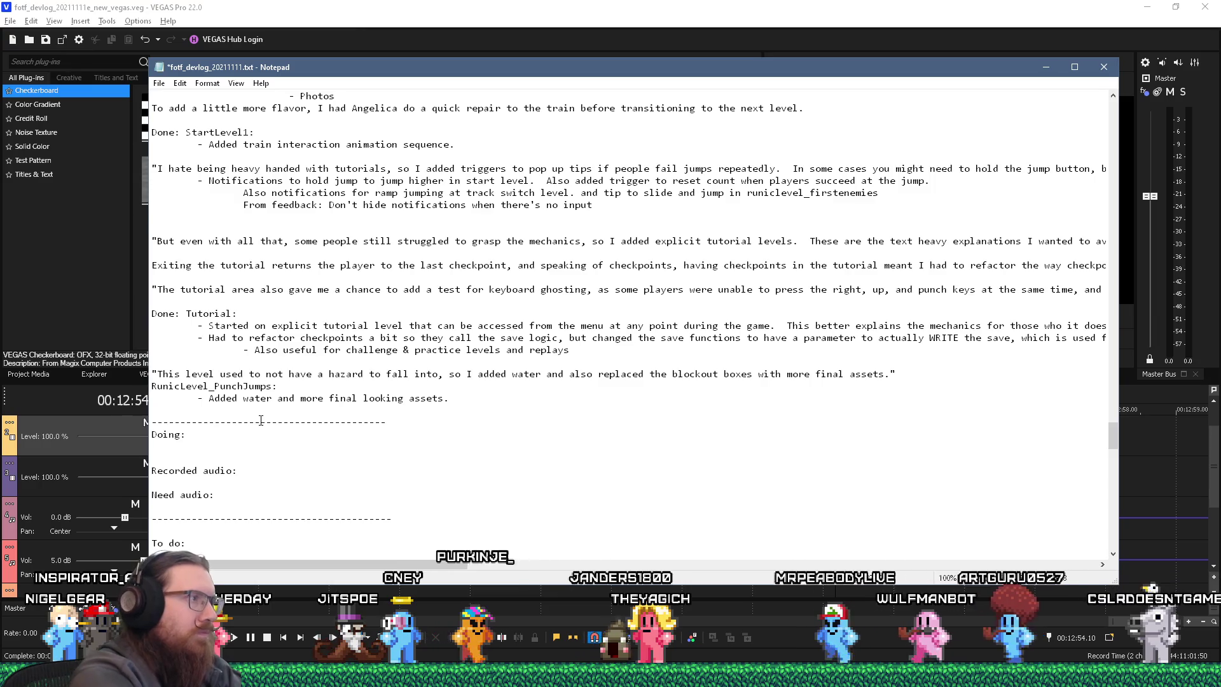
scroll(377, 491, down, 8)
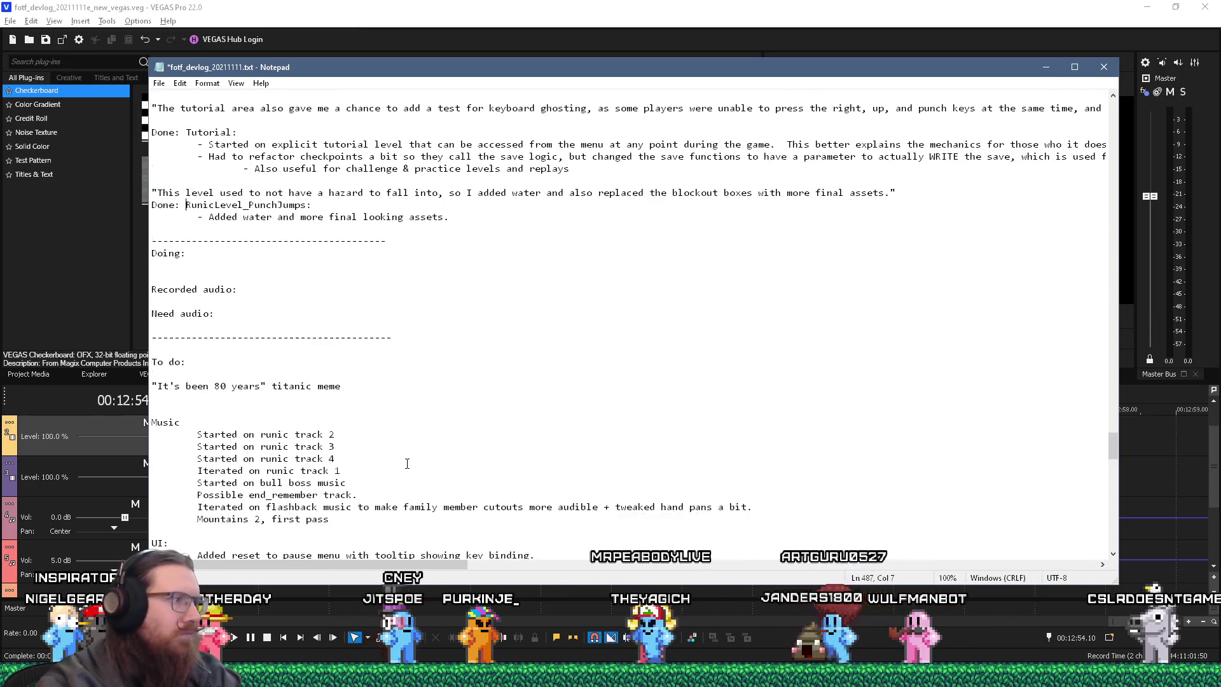
scroll(386, 422, down, 4)
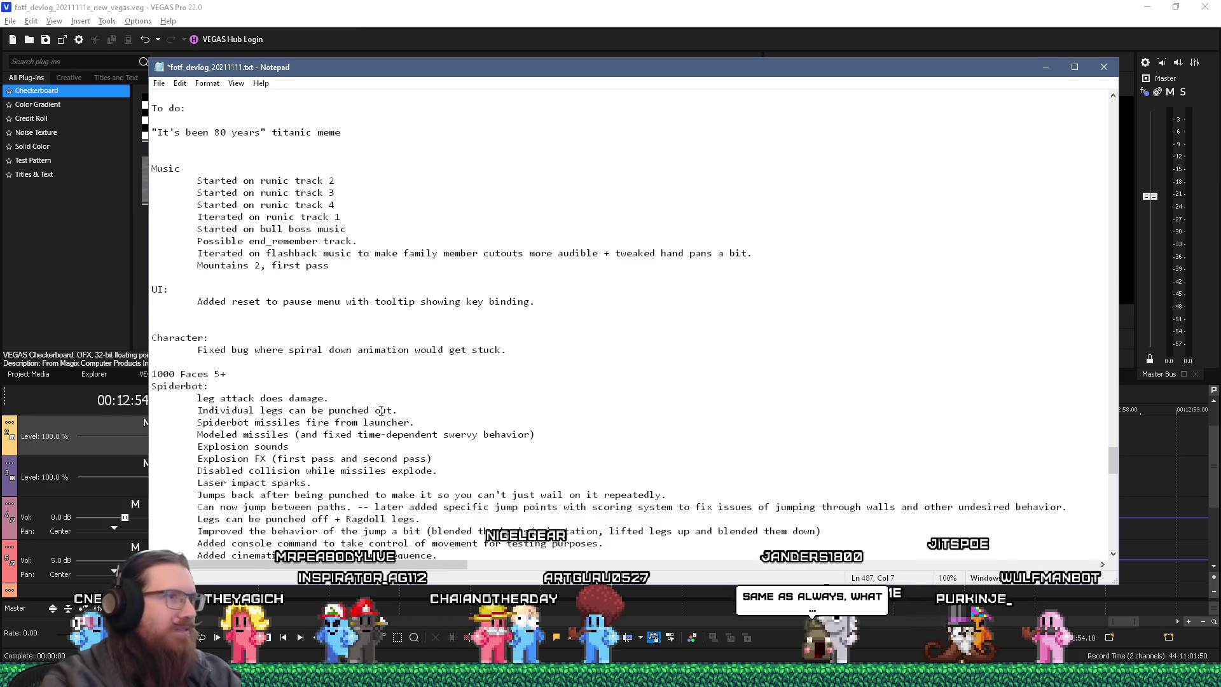
click(159, 83)
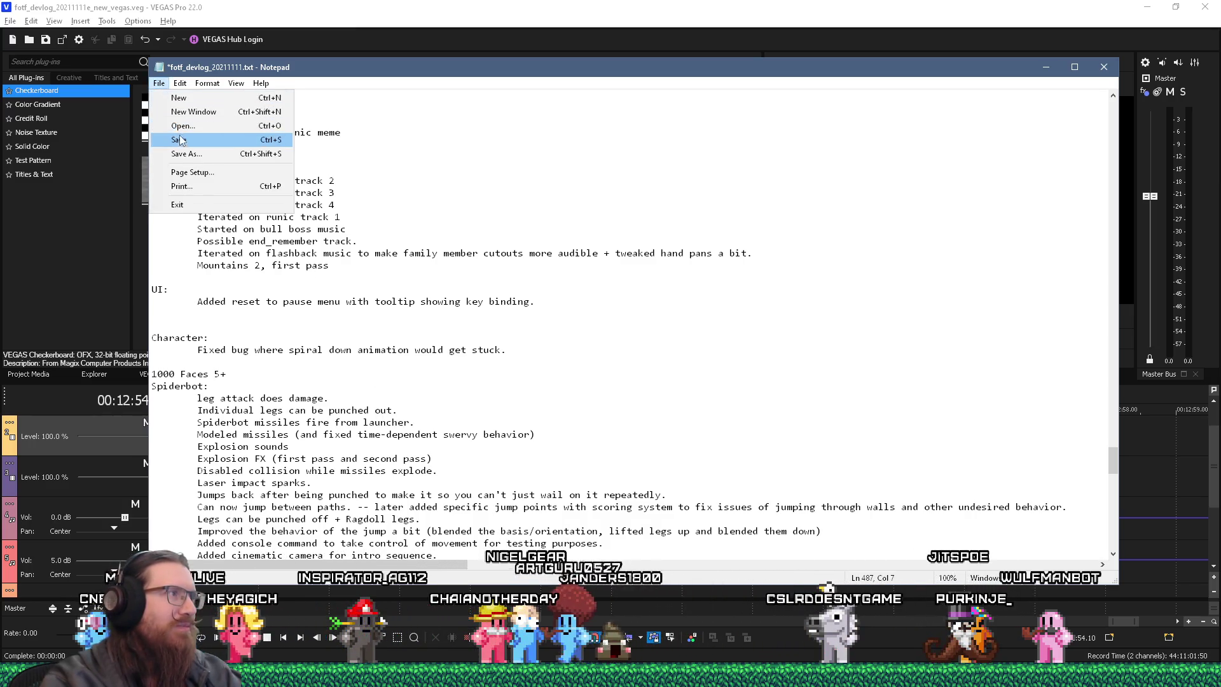
click(181, 139)
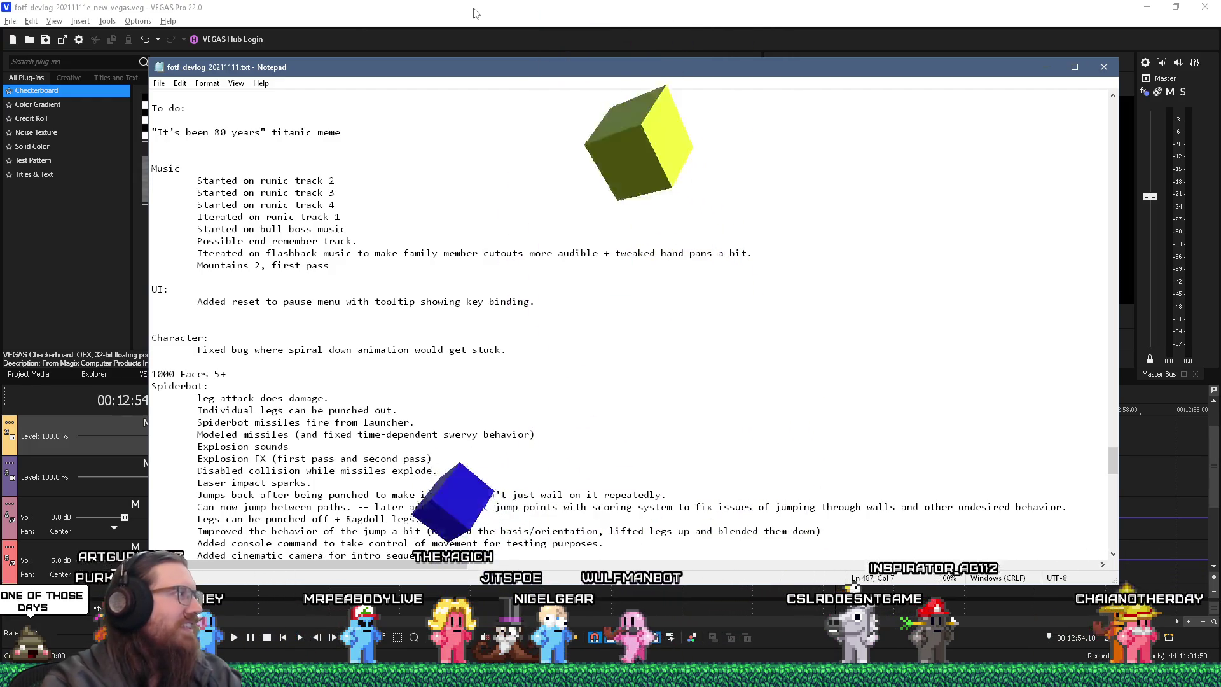
scroll(441, 334, down, 15)
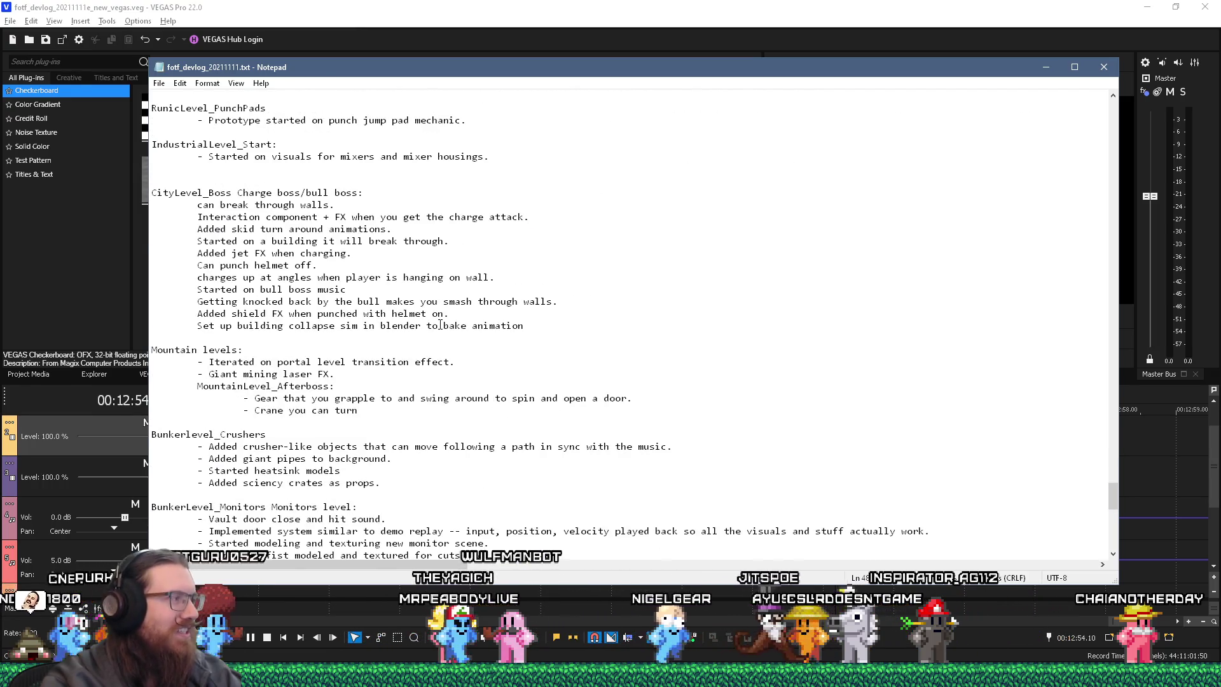
scroll(440, 325, down, 4)
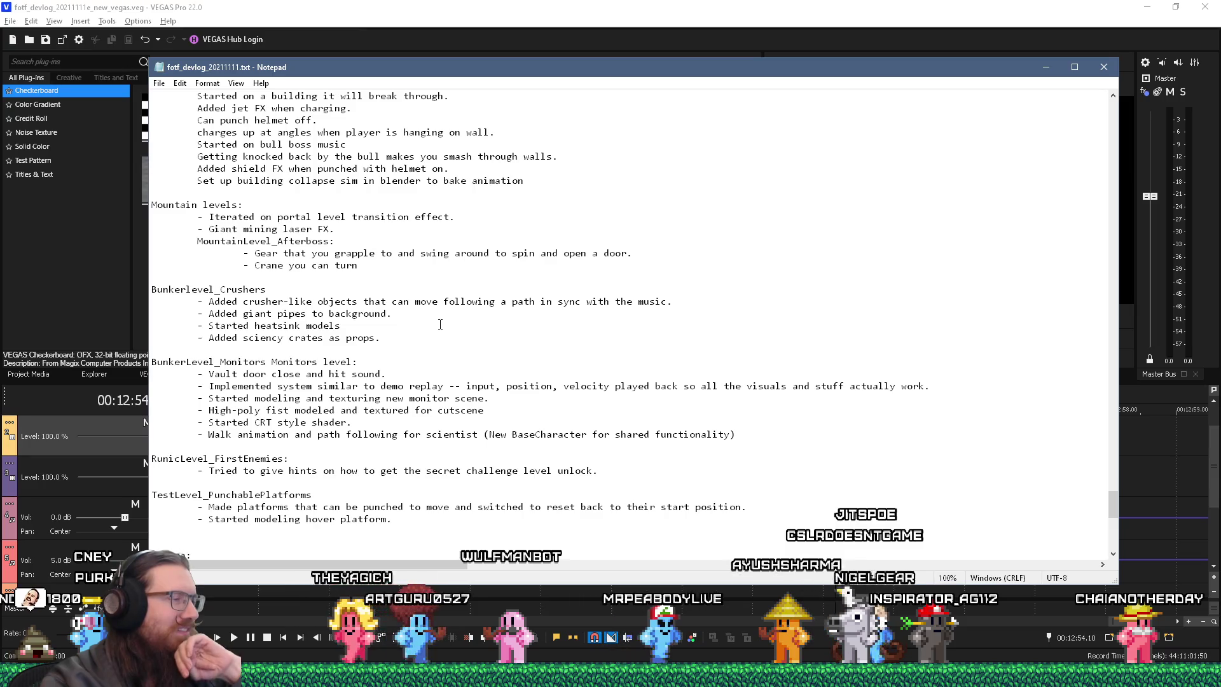
scroll(440, 325, up, 2)
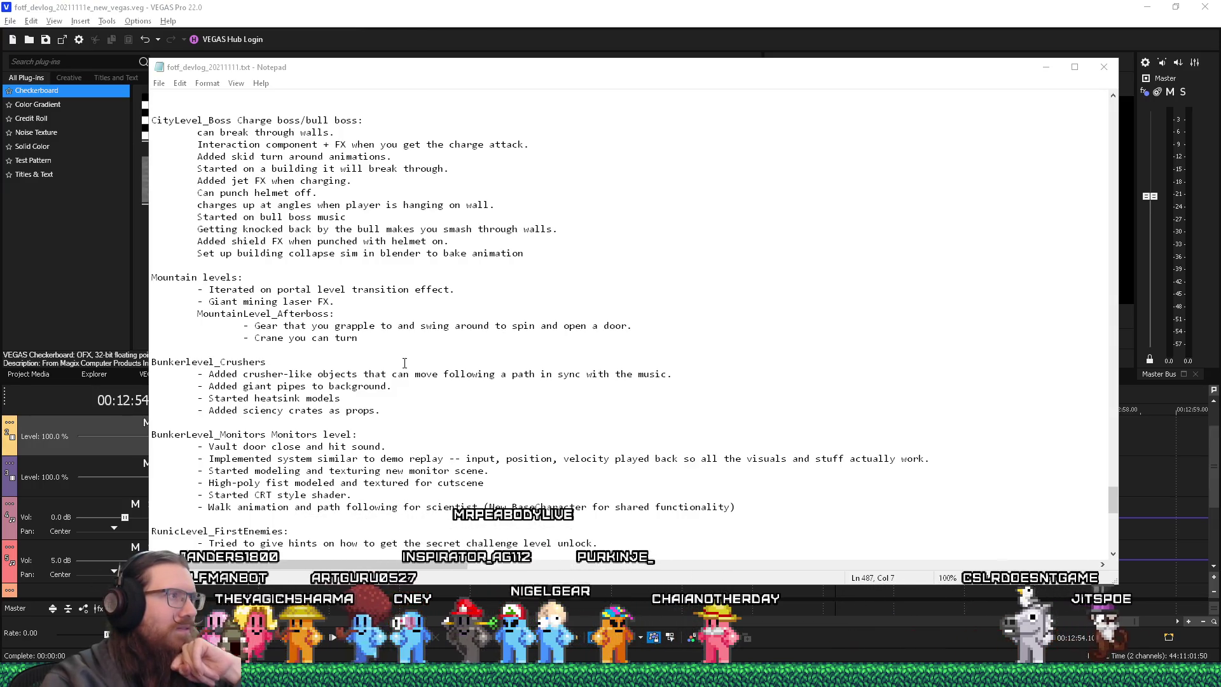
scroll(405, 362, down, 3)
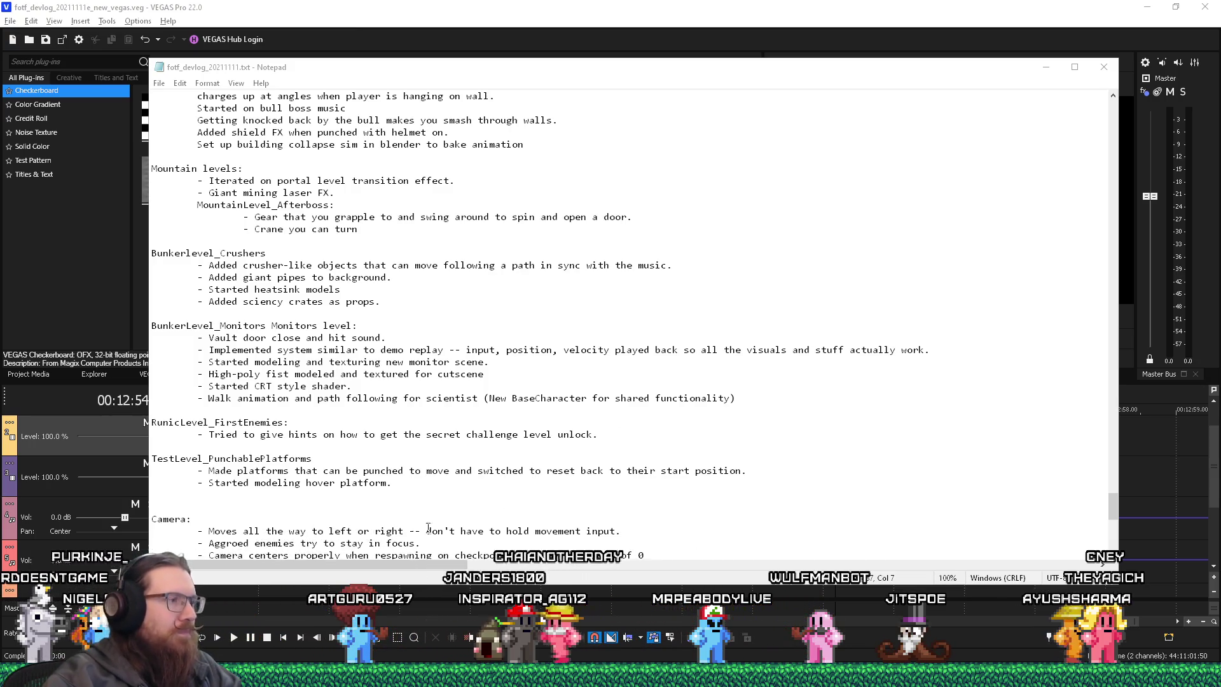
click(317, 500)
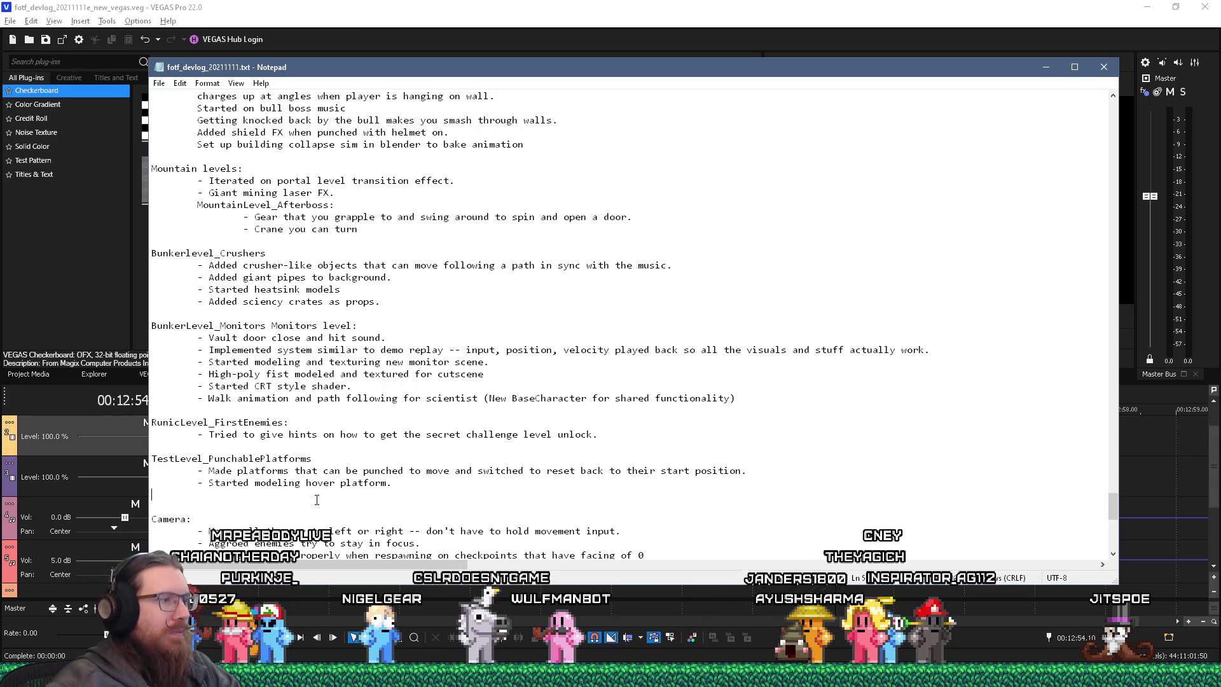
scroll(316, 499, down, 8)
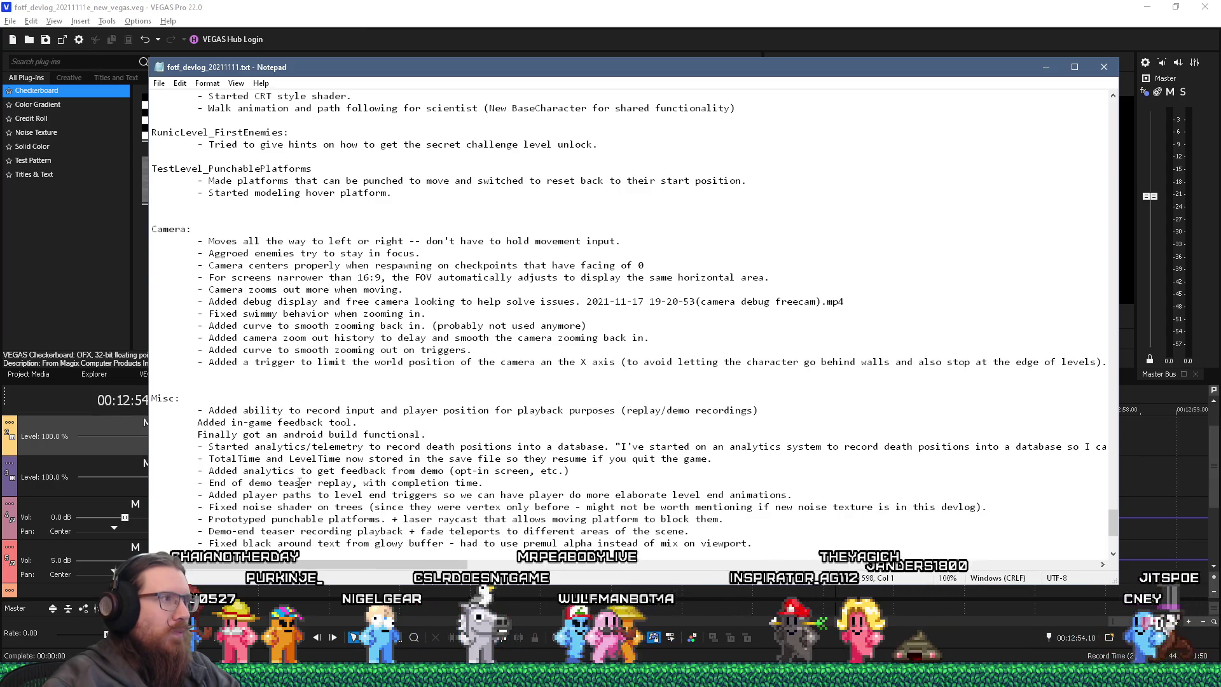
scroll(300, 483, up, 3)
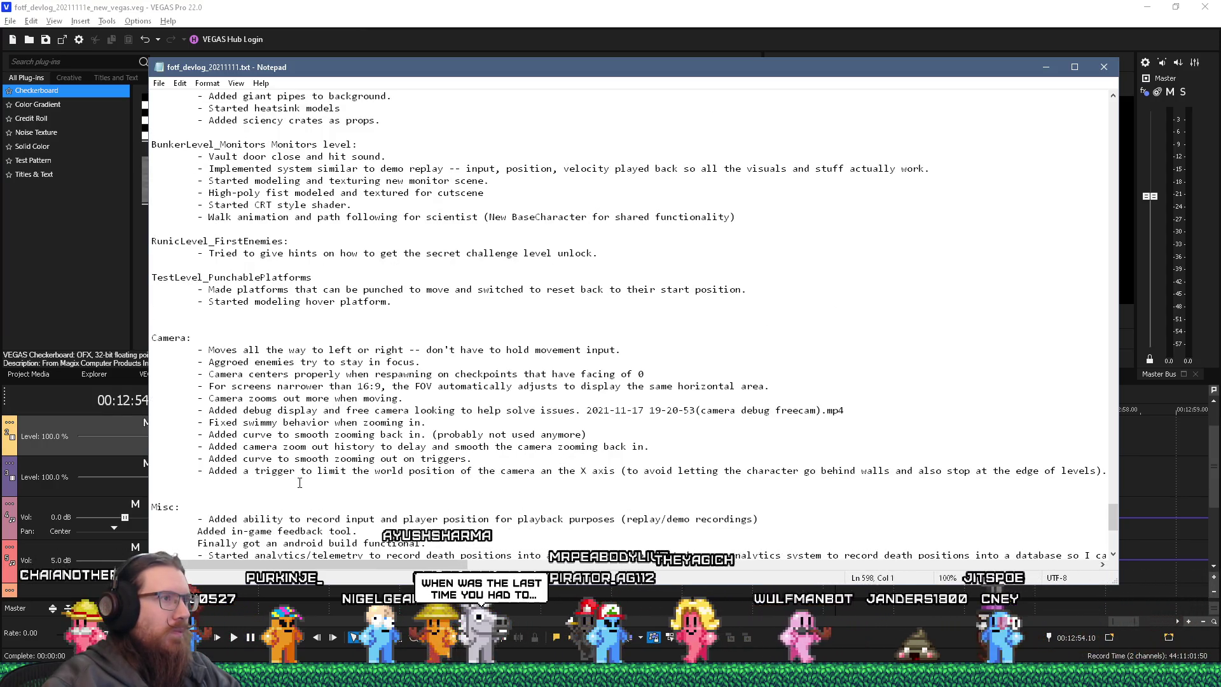